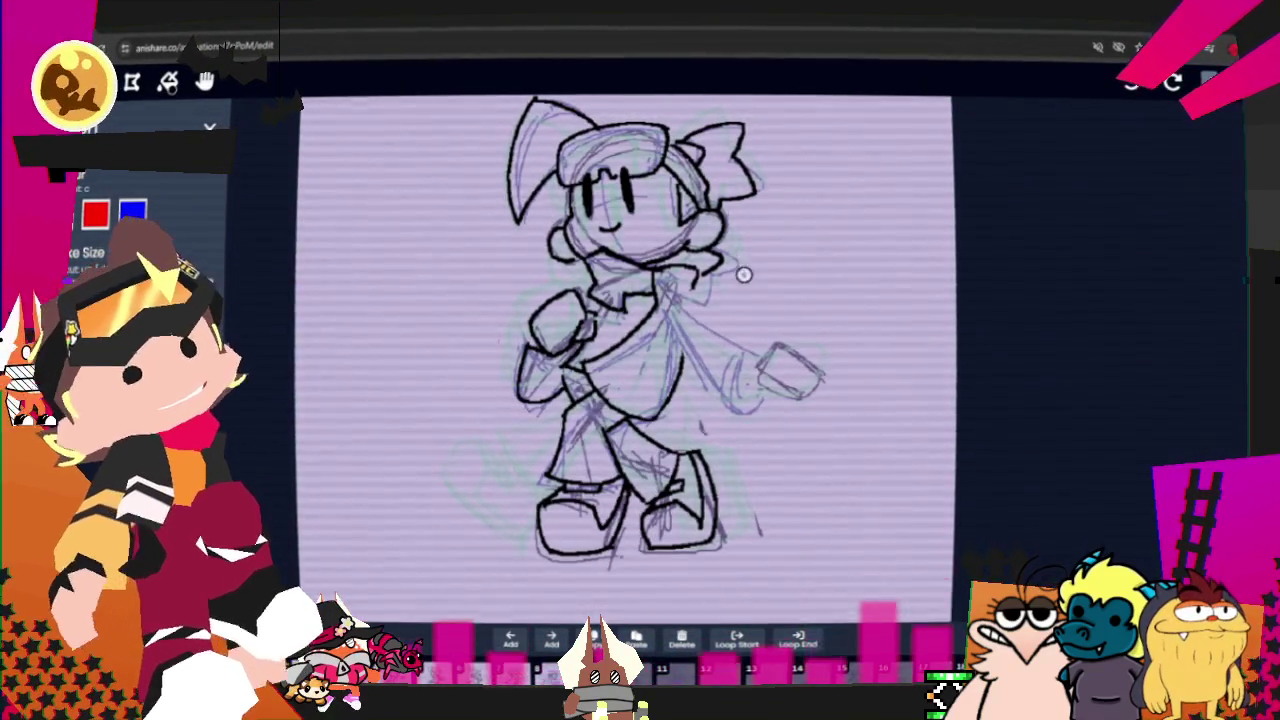
# Step: Ink the black outline of the character's fist at the end of the arm
pyautogui.moveTo(810, 318); pyautogui.dragTo(780, 360)
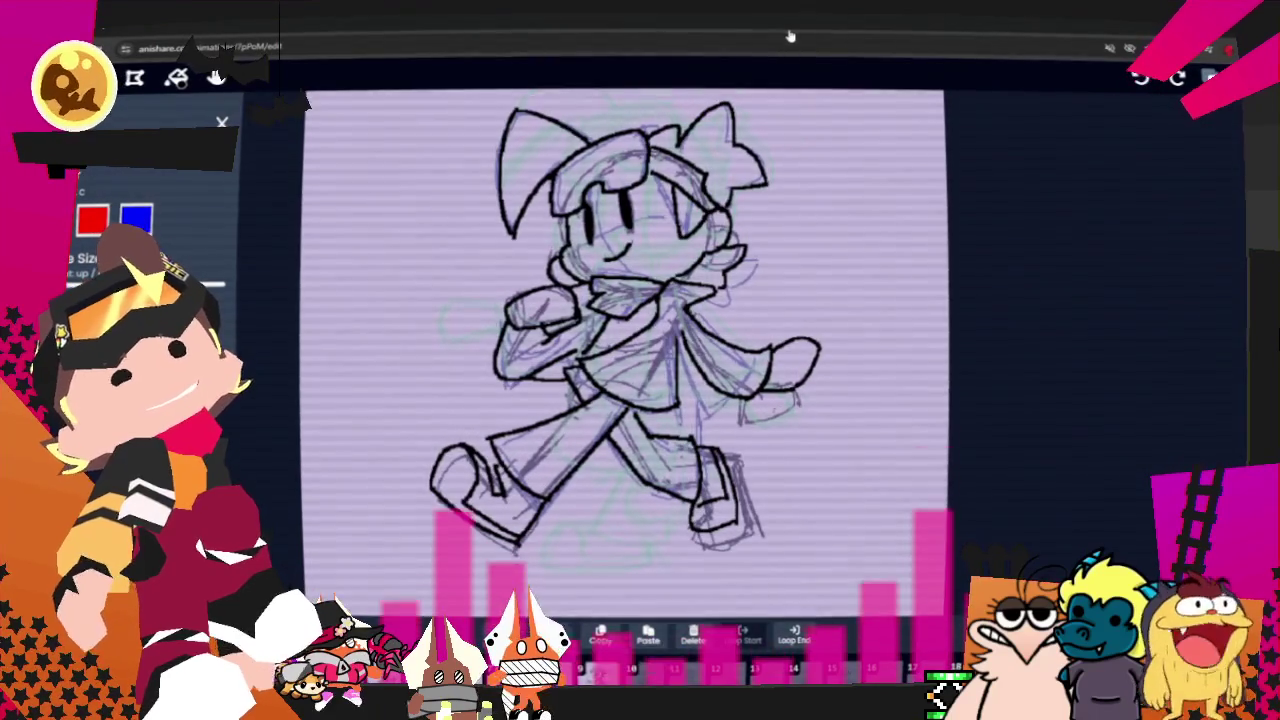
pyautogui.press('e')
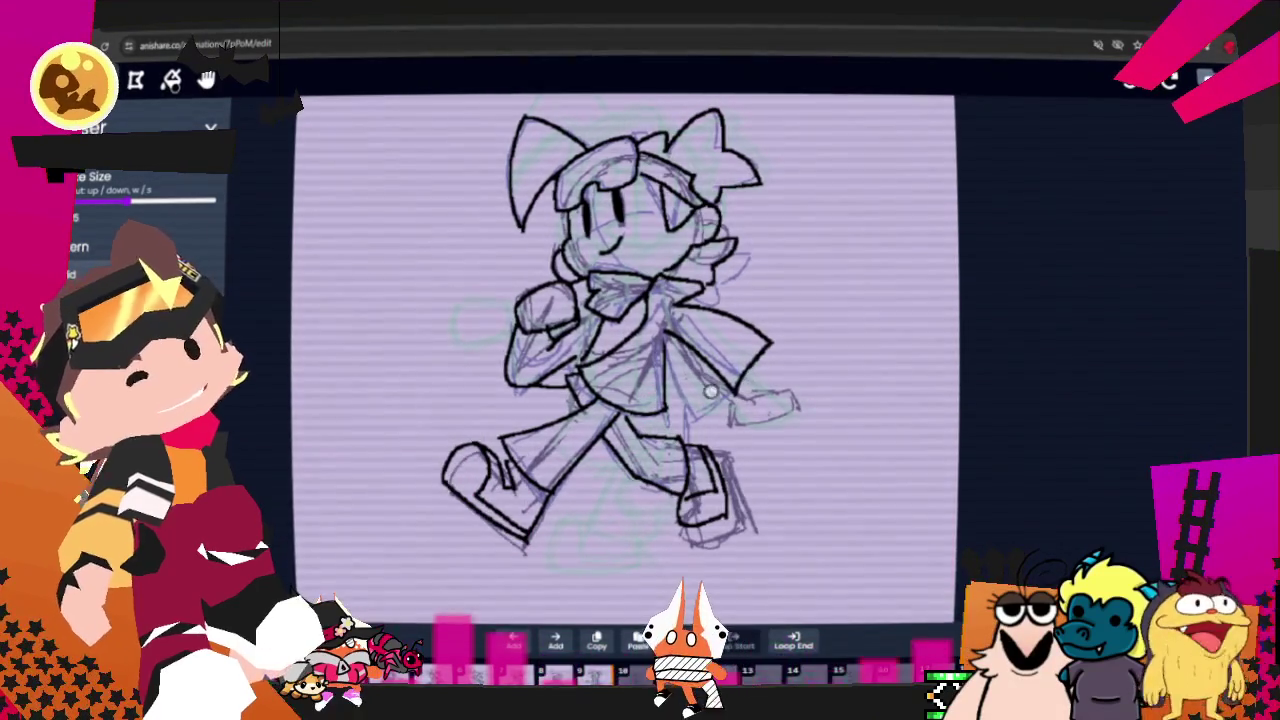
# Step: Re-ink the right-reaching arm and join its upper edge to the hand, then play the animation
pyautogui.press('b')
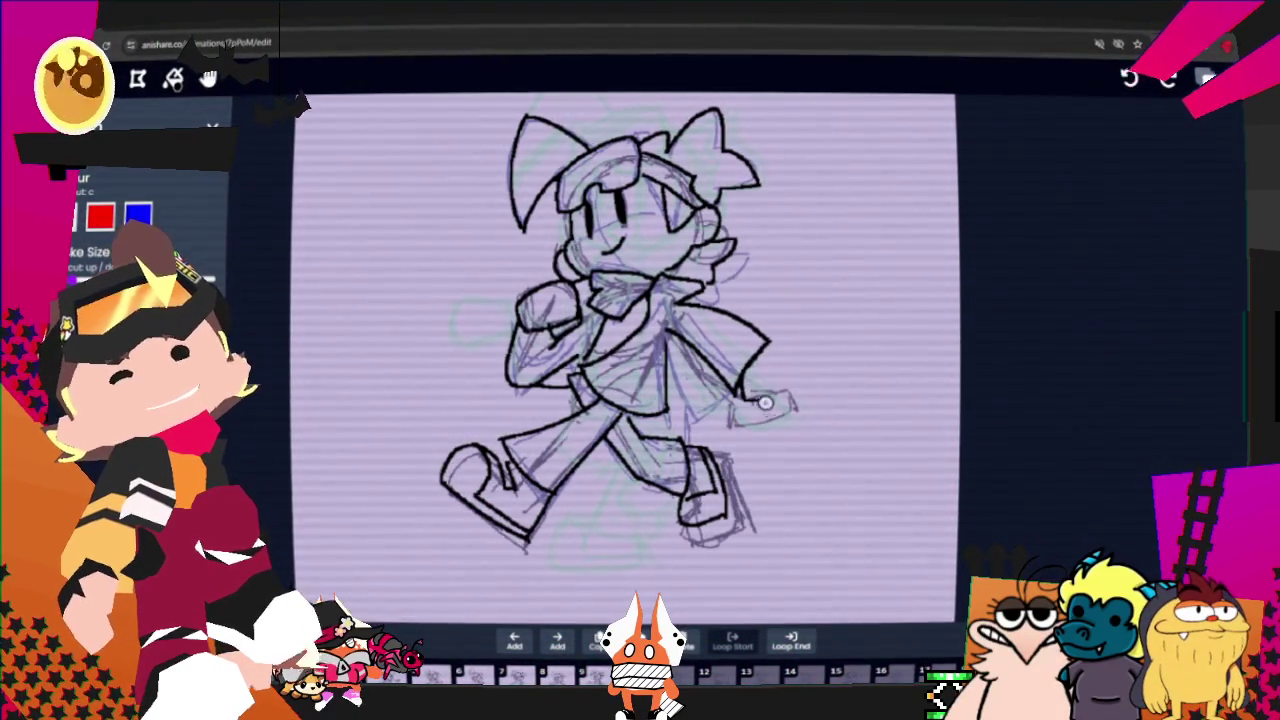
pyautogui.moveTo(748, 398); pyautogui.dragTo(799, 400)
pyautogui.moveTo(768, 346); pyautogui.dragTo(807, 402)
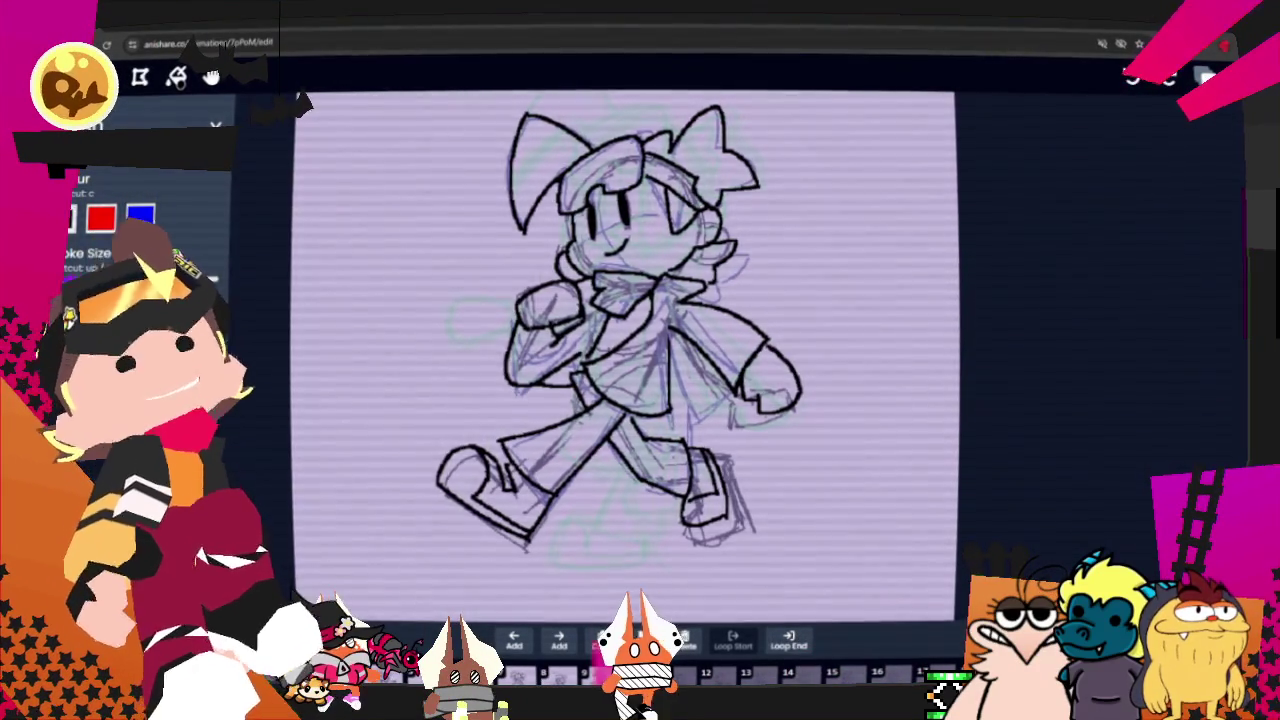
pyautogui.press('space')
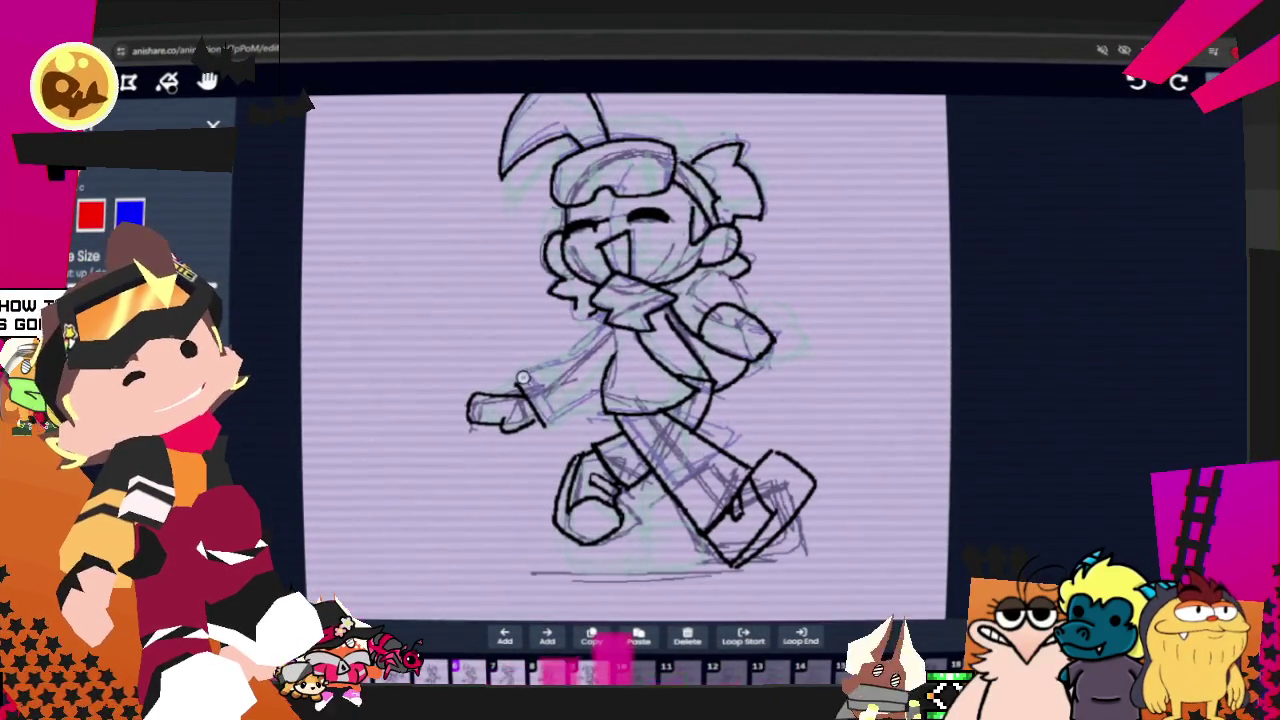
# Step: Undo the stray arm stroke and re-ink the sleeve and arm lines from chest to elbow
pyautogui.hotkey('ctrl', 'z')
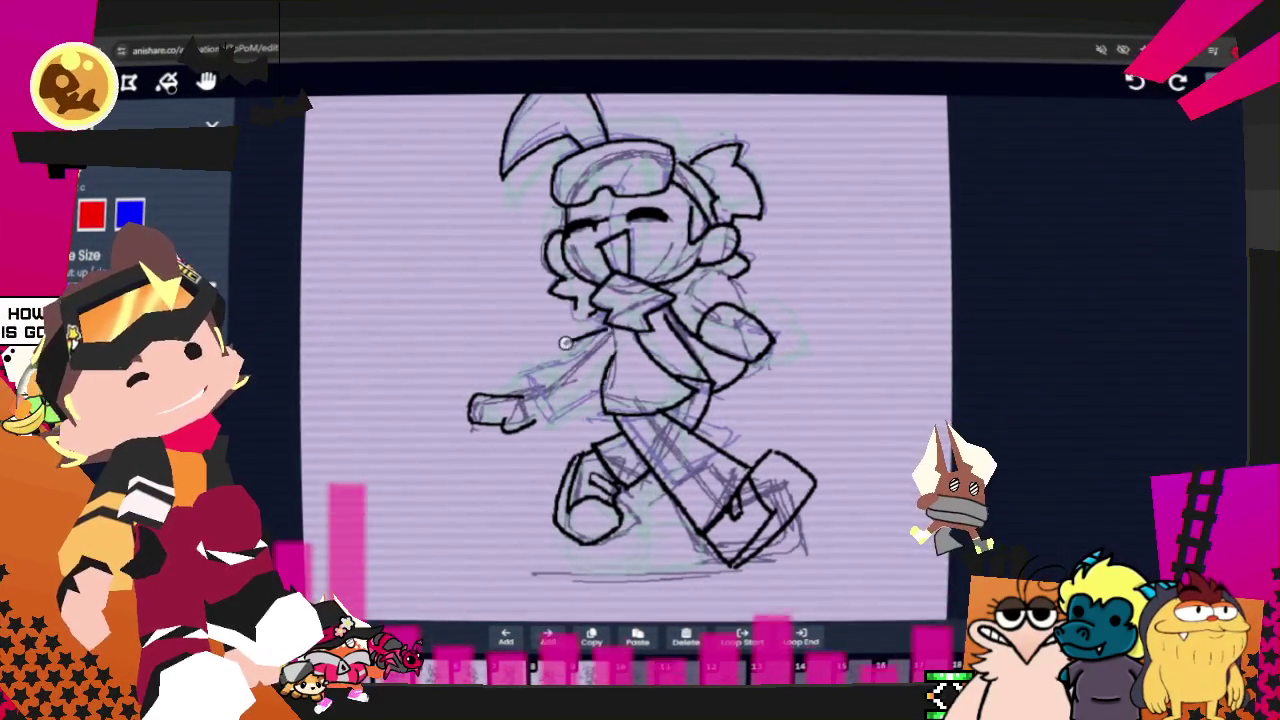
pyautogui.moveTo(598, 338); pyautogui.dragTo(556, 432)
pyautogui.moveTo(614, 372); pyautogui.dragTo(561, 430)
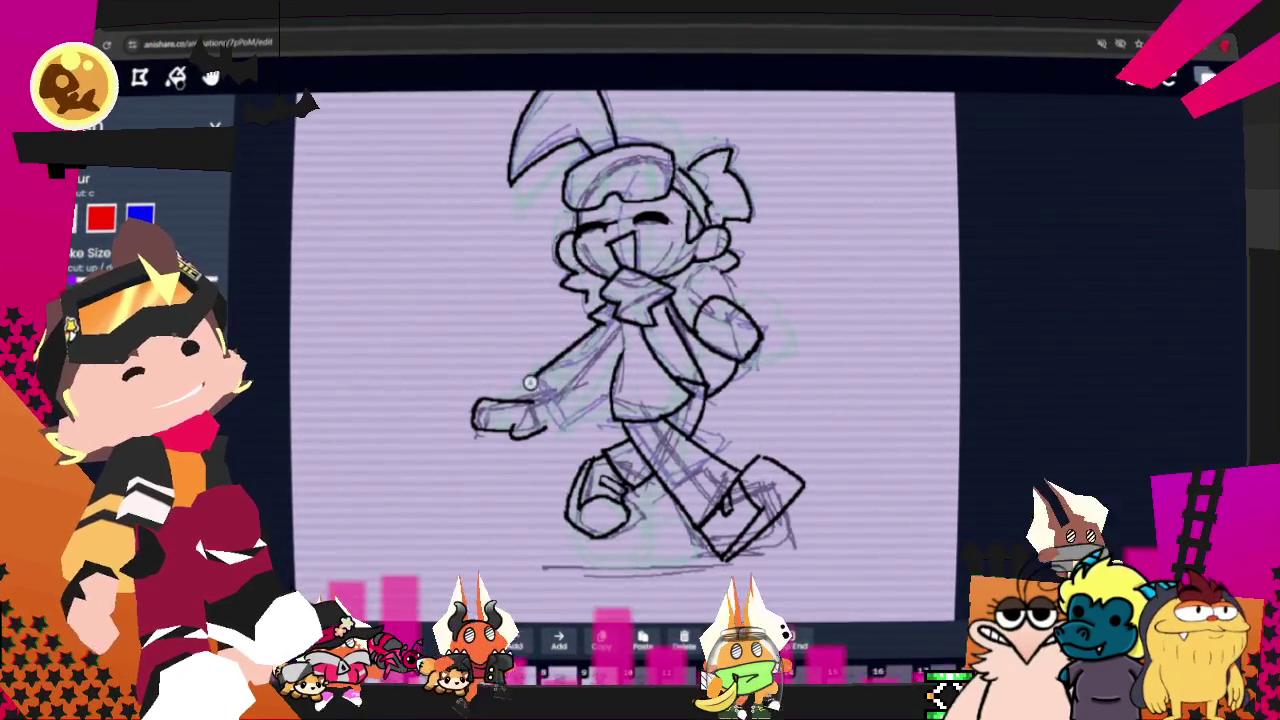
pyautogui.moveTo(530, 382); pyautogui.dragTo(617, 341)
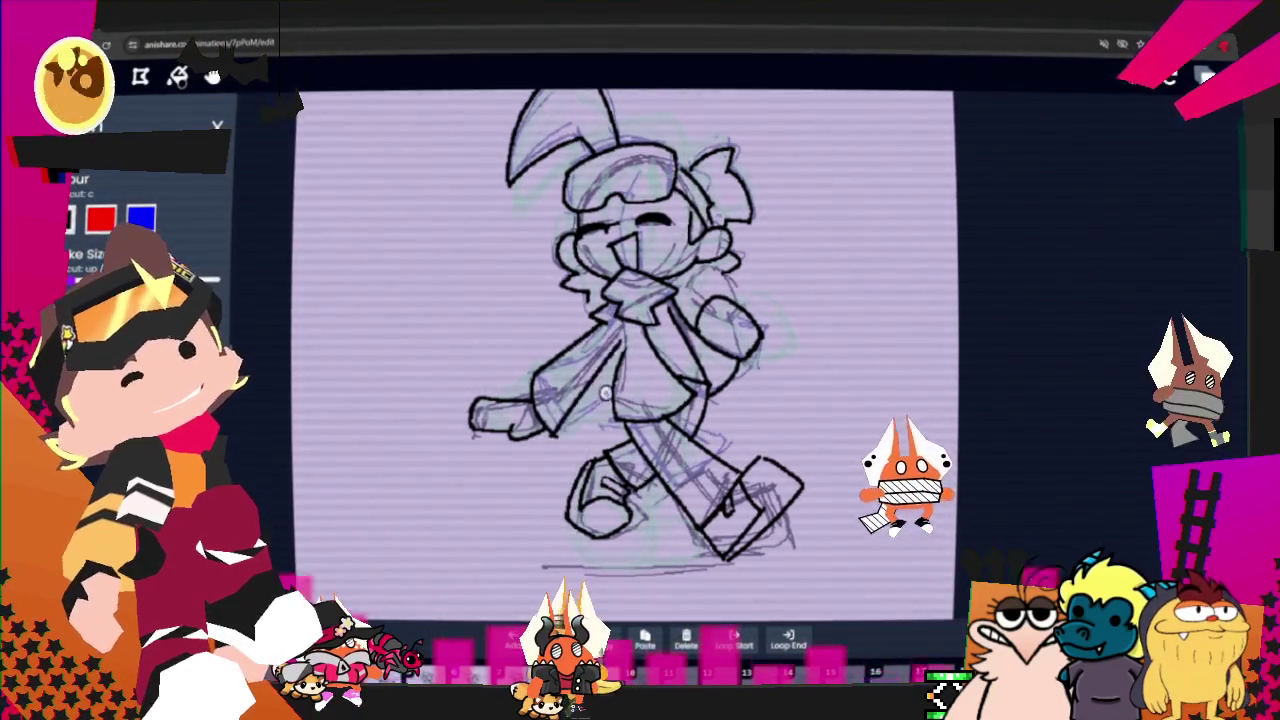
pyautogui.press('ctrl')
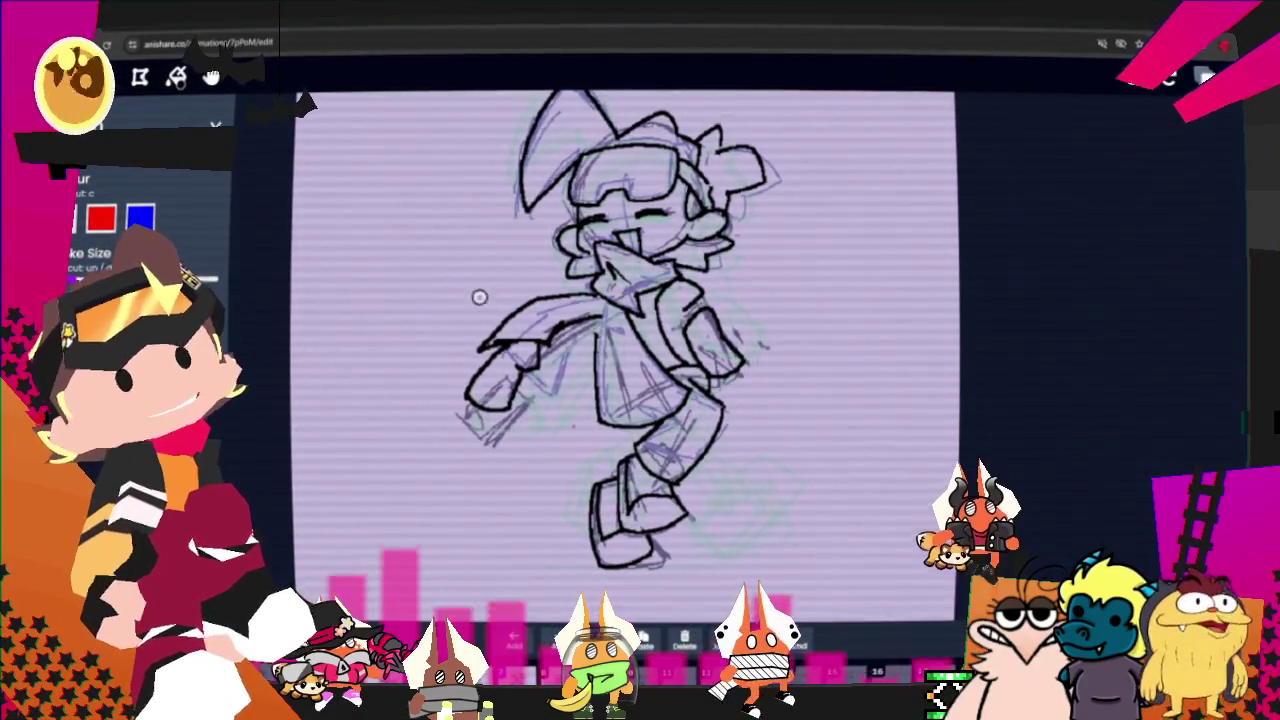
# Step: Alternate eraser and brush to correct the left arm lines on frame 7, then advance to frame 8
pyautogui.press('e')
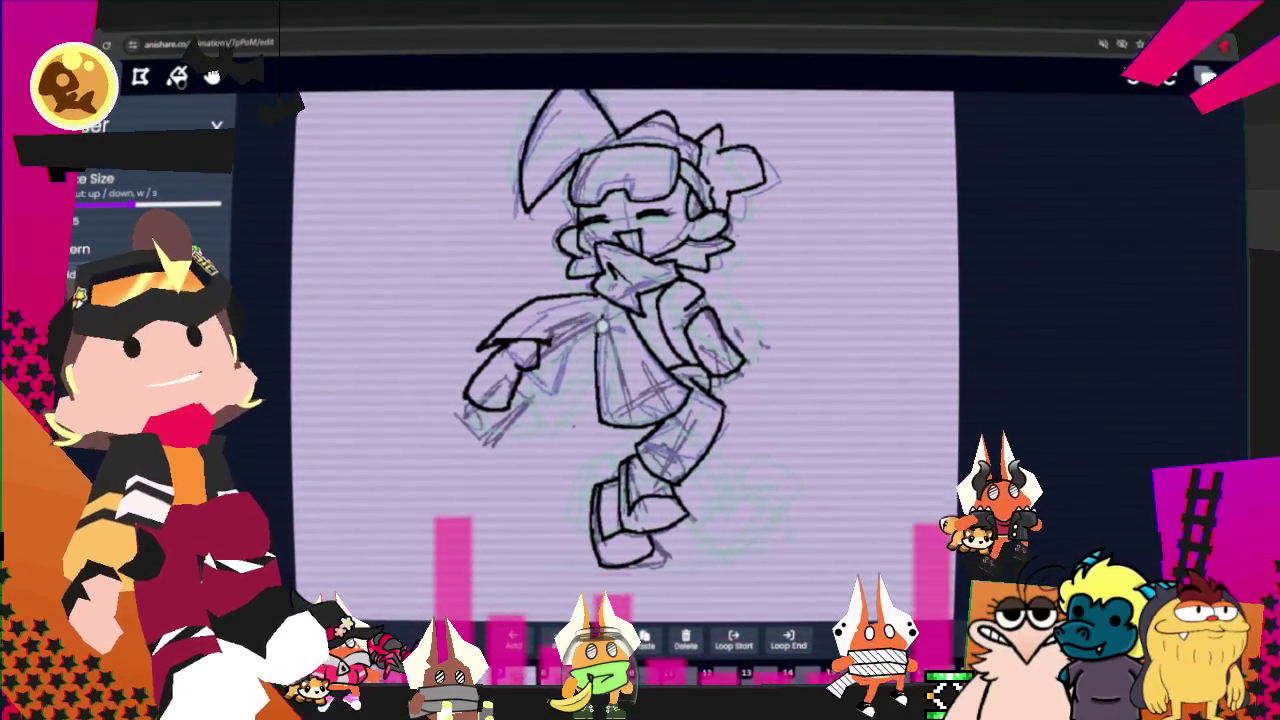
pyautogui.press('b')
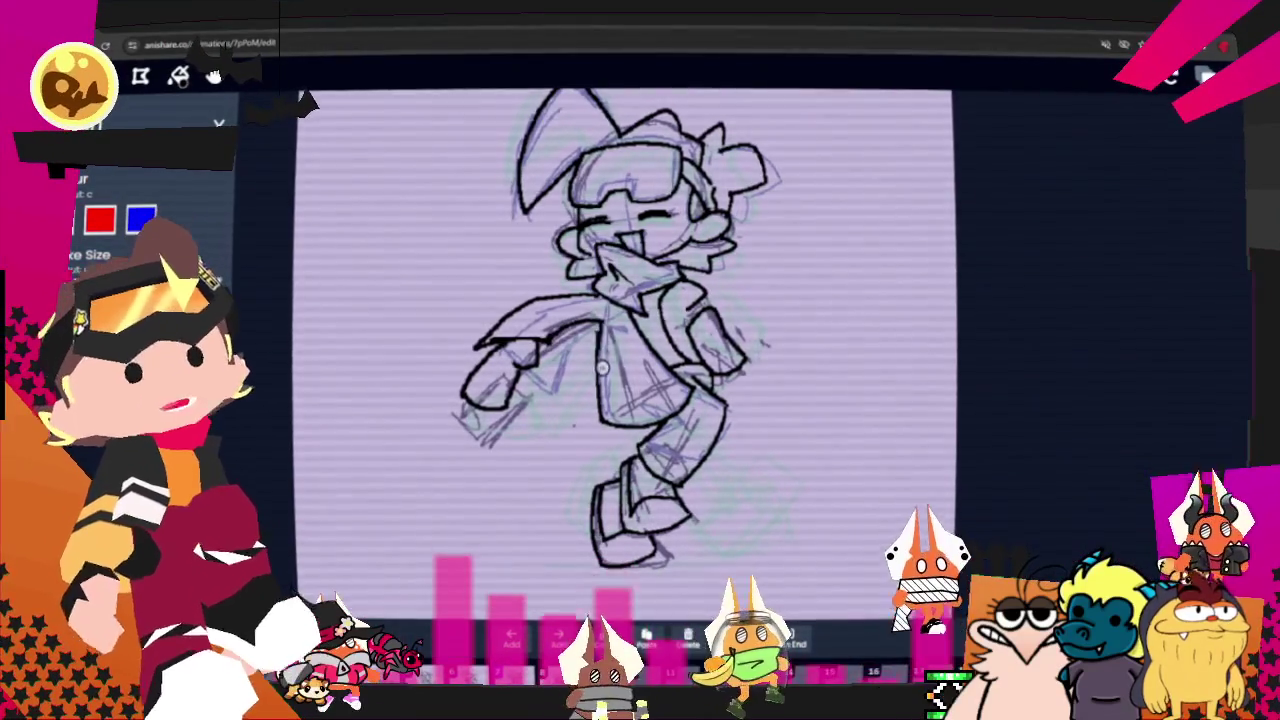
pyautogui.press('e')
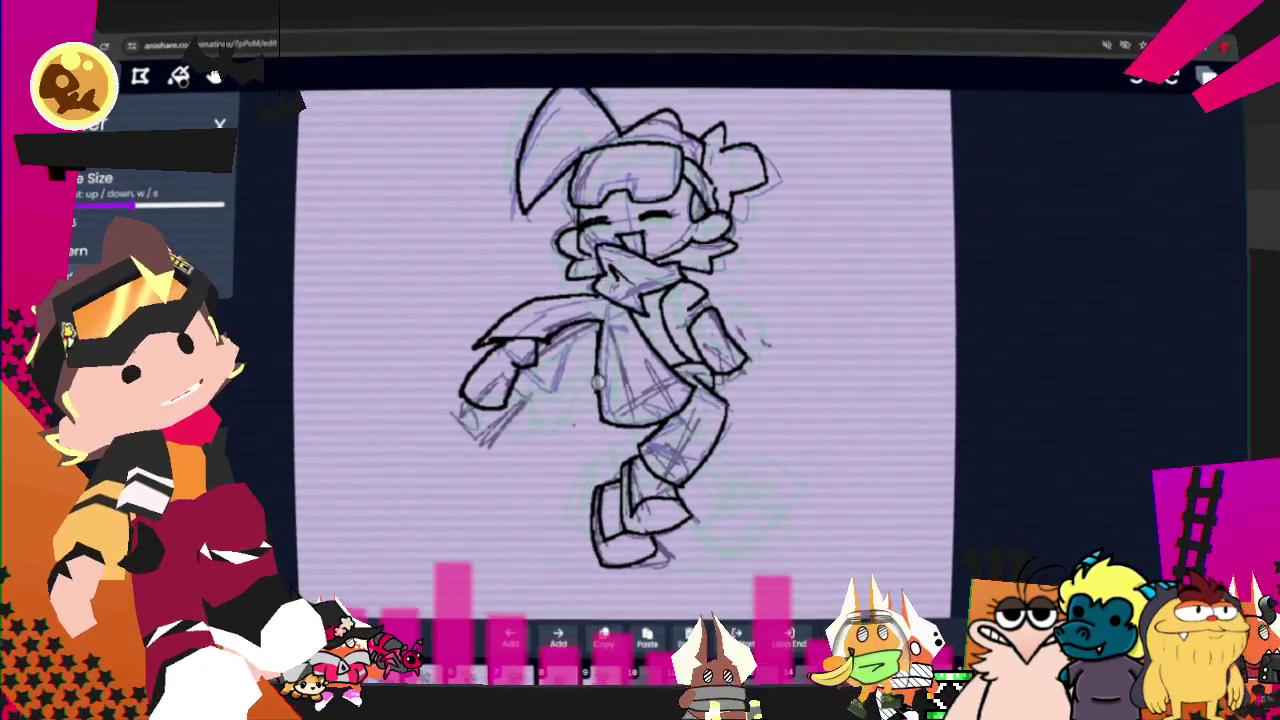
pyautogui.press('b')
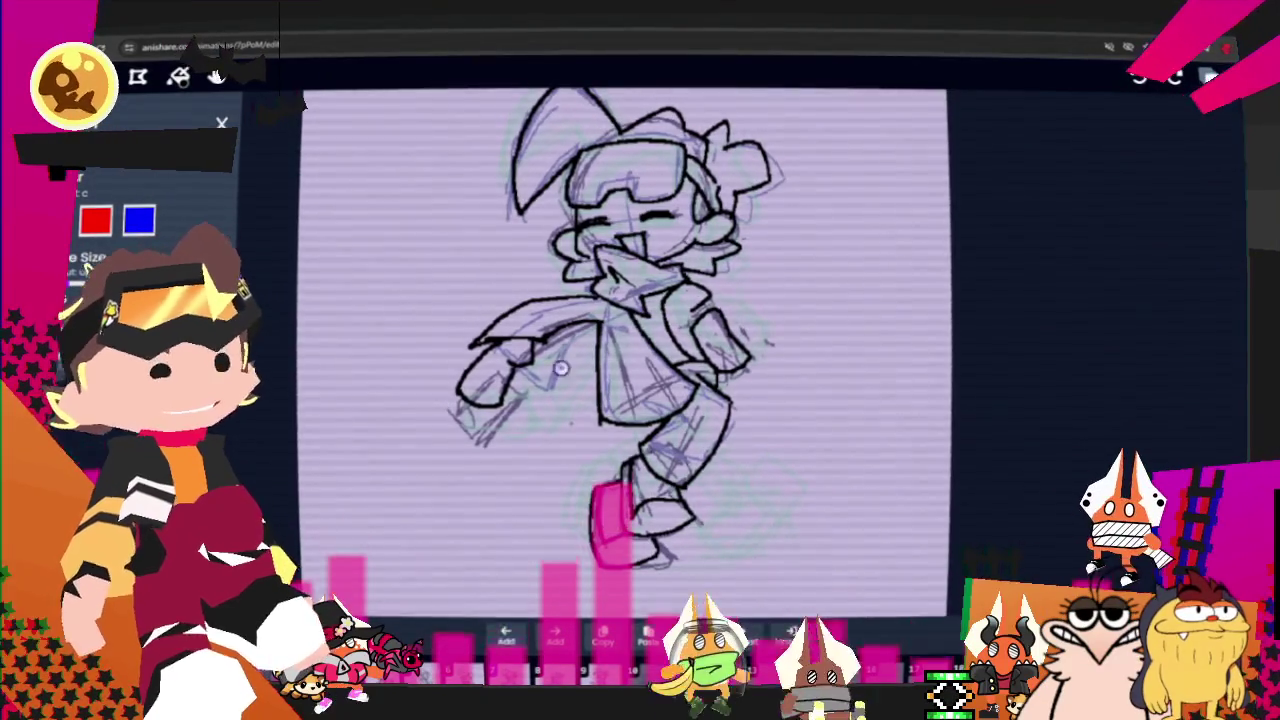
pyautogui.press('e')
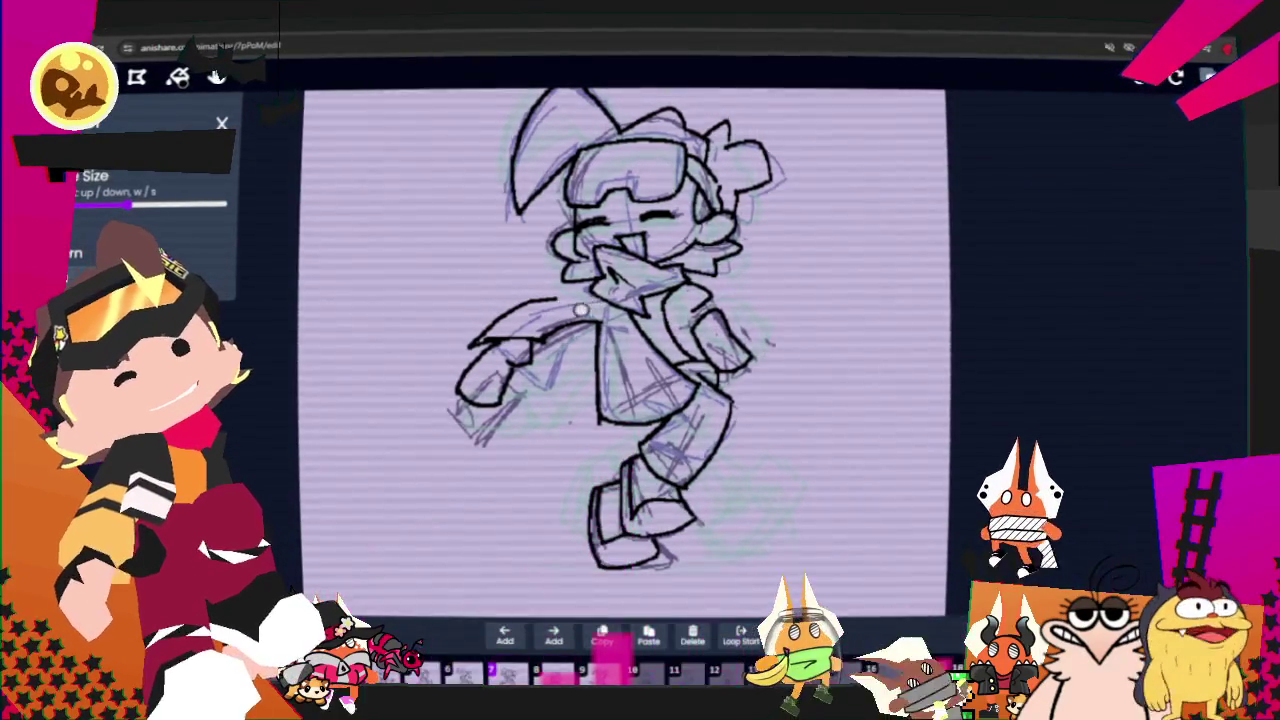
pyautogui.press('b')
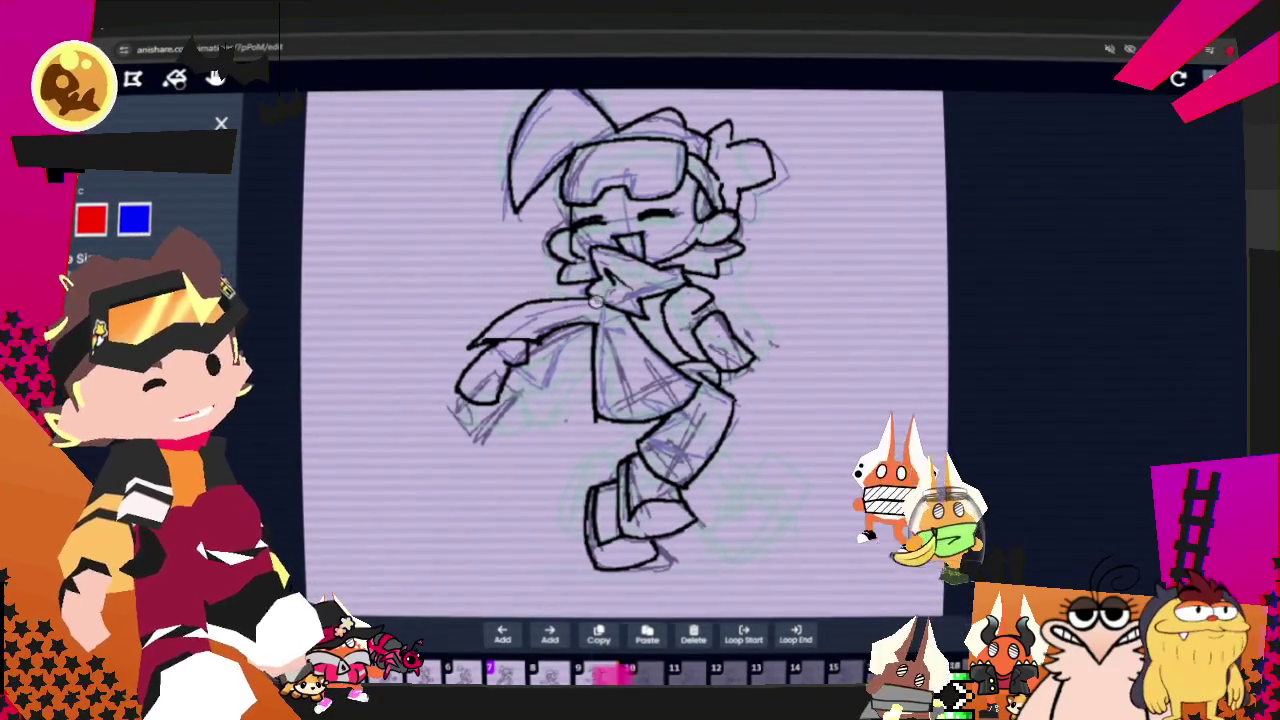
pyautogui.press('Right')
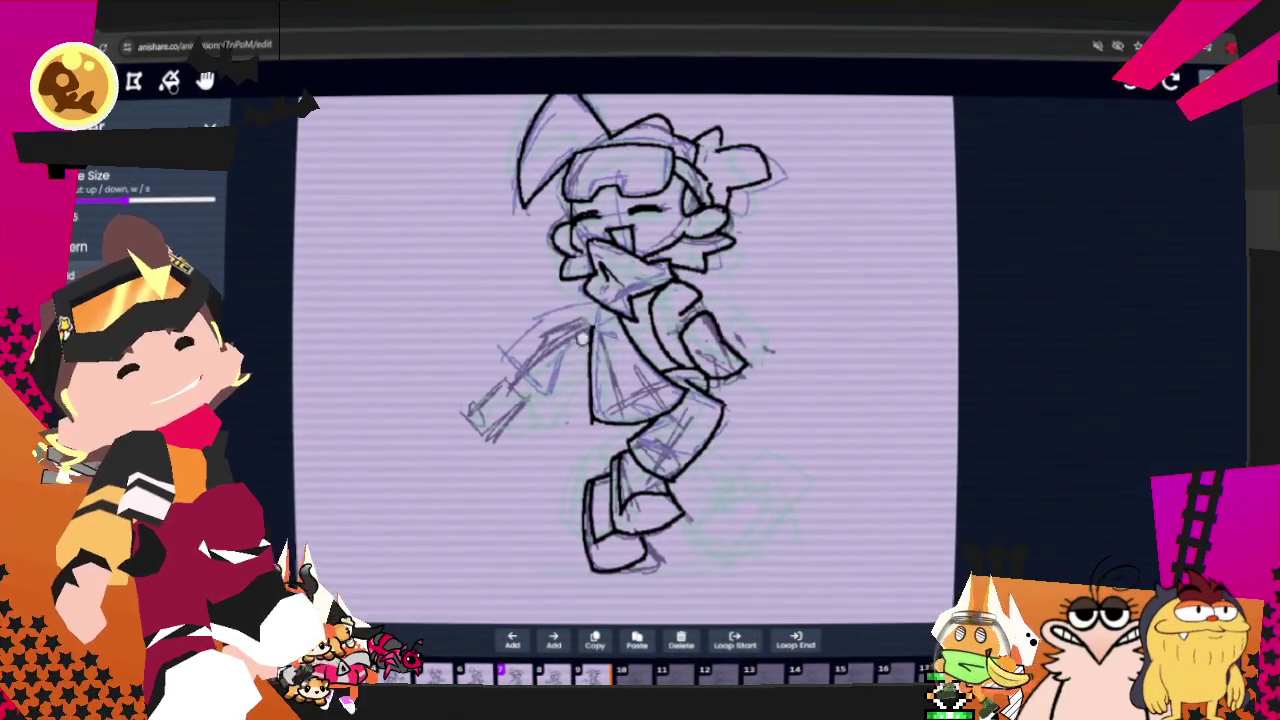
# Step: Draw a trial stroke on the left arm, undo it, and step forward one frame
pyautogui.moveTo(472, 410); pyautogui.dragTo(532, 383)
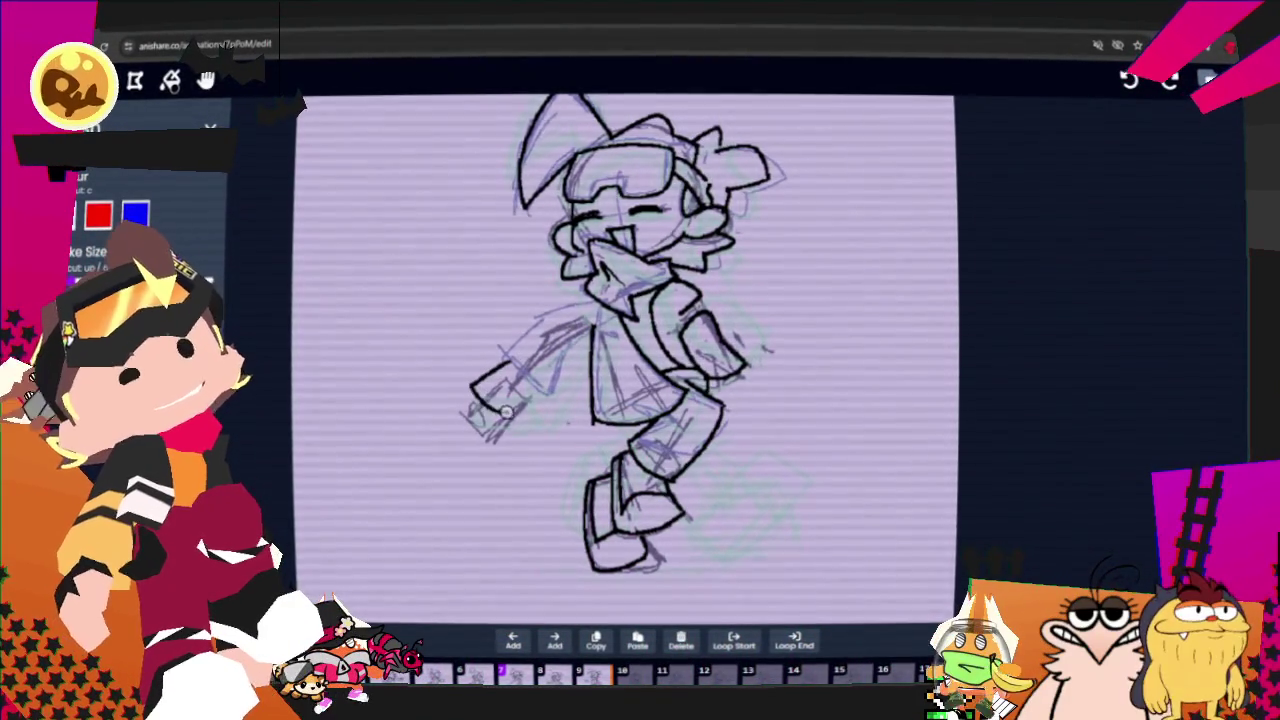
pyautogui.hotkey('ctrl', 'z')
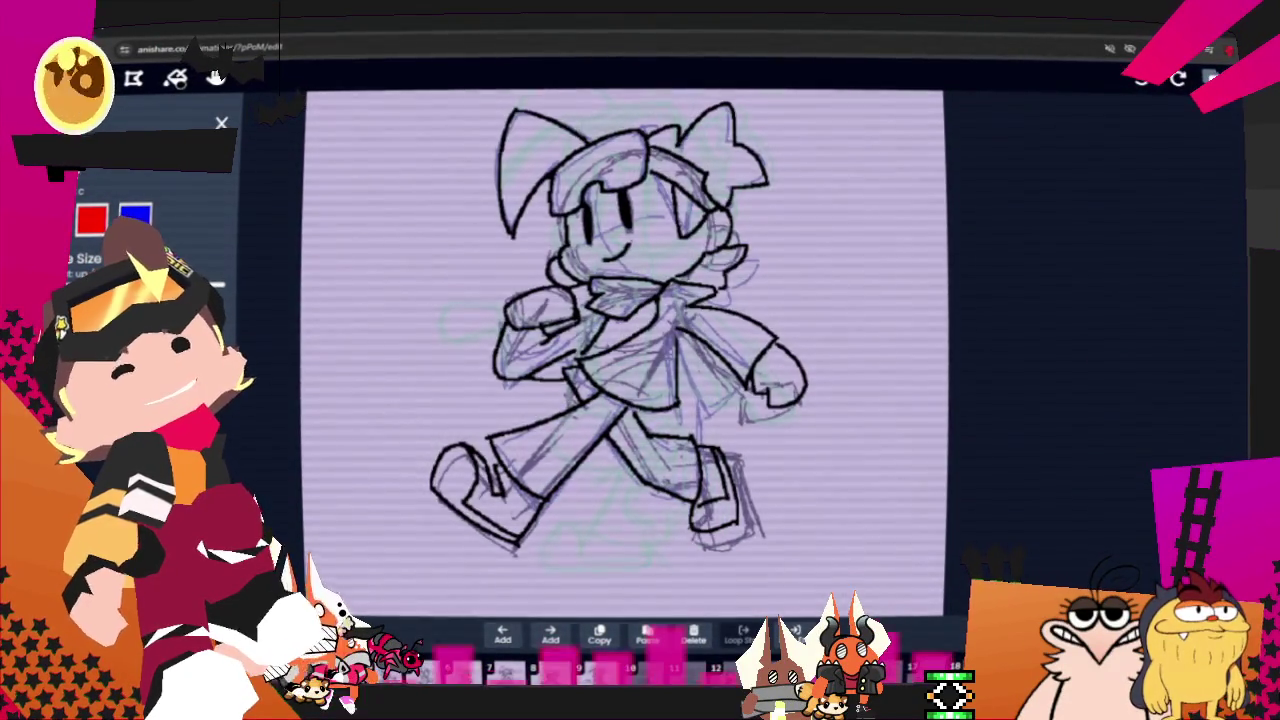
pyautogui.press('Right')
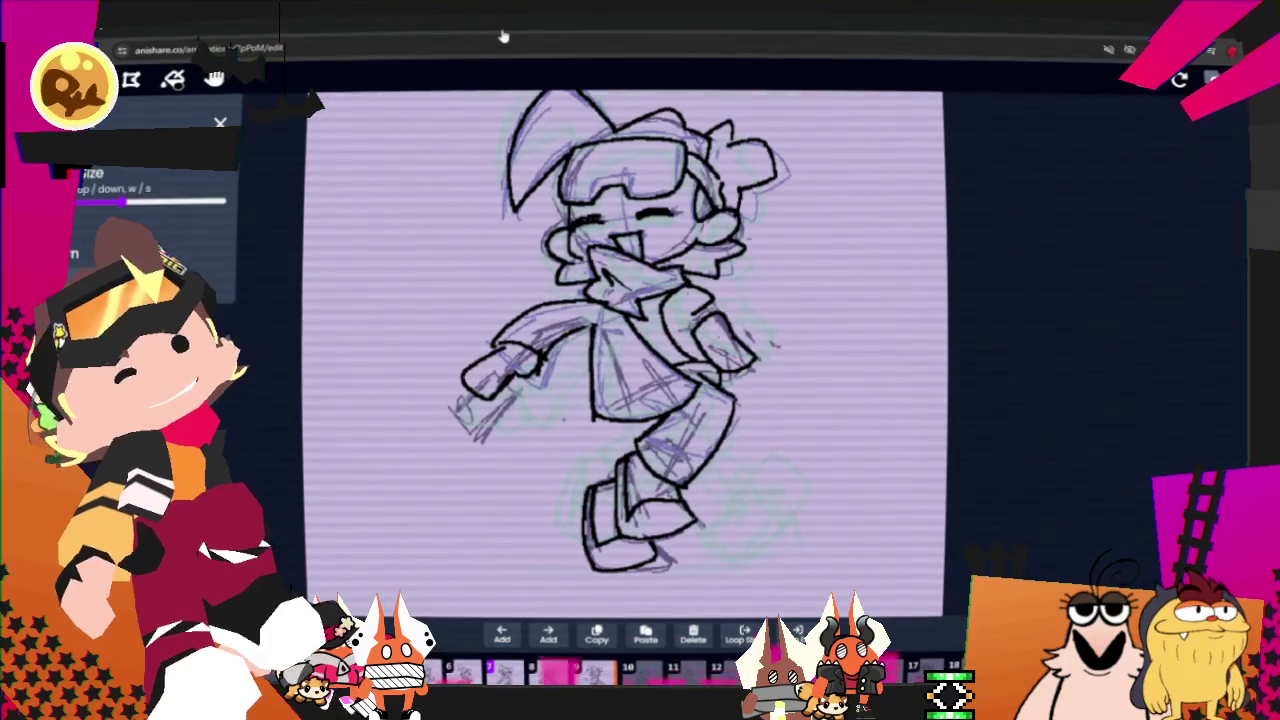
# Step: Step back a frame and ink the arm's hand, reshaping it into a closed fist
pyautogui.press('Left')
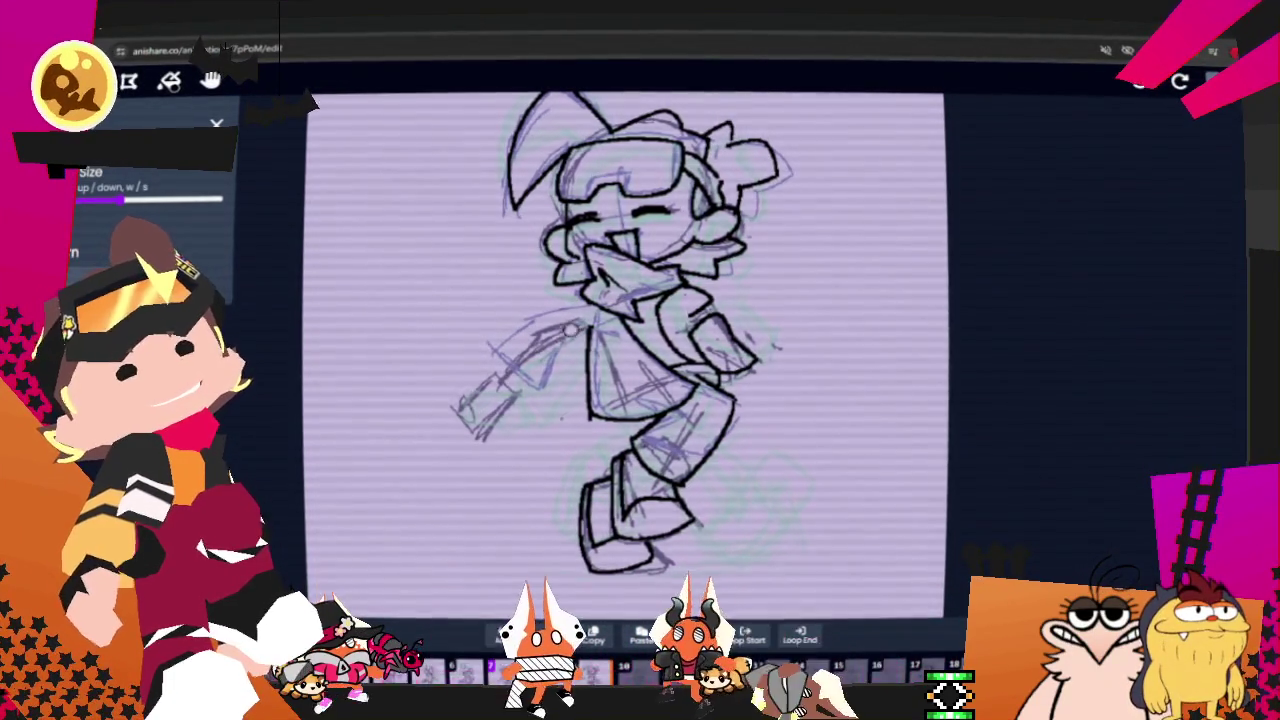
pyautogui.moveTo(482, 358); pyautogui.dragTo(443, 375)
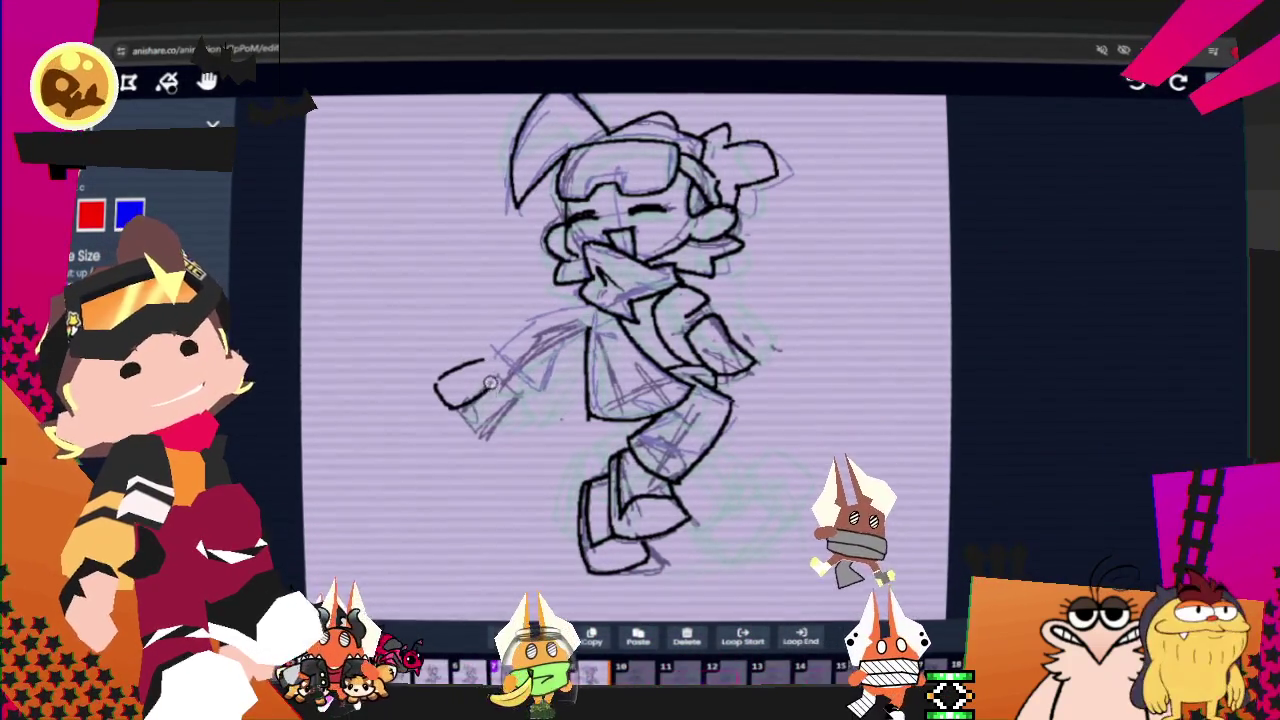
pyautogui.moveTo(490, 383); pyautogui.dragTo(518, 373)
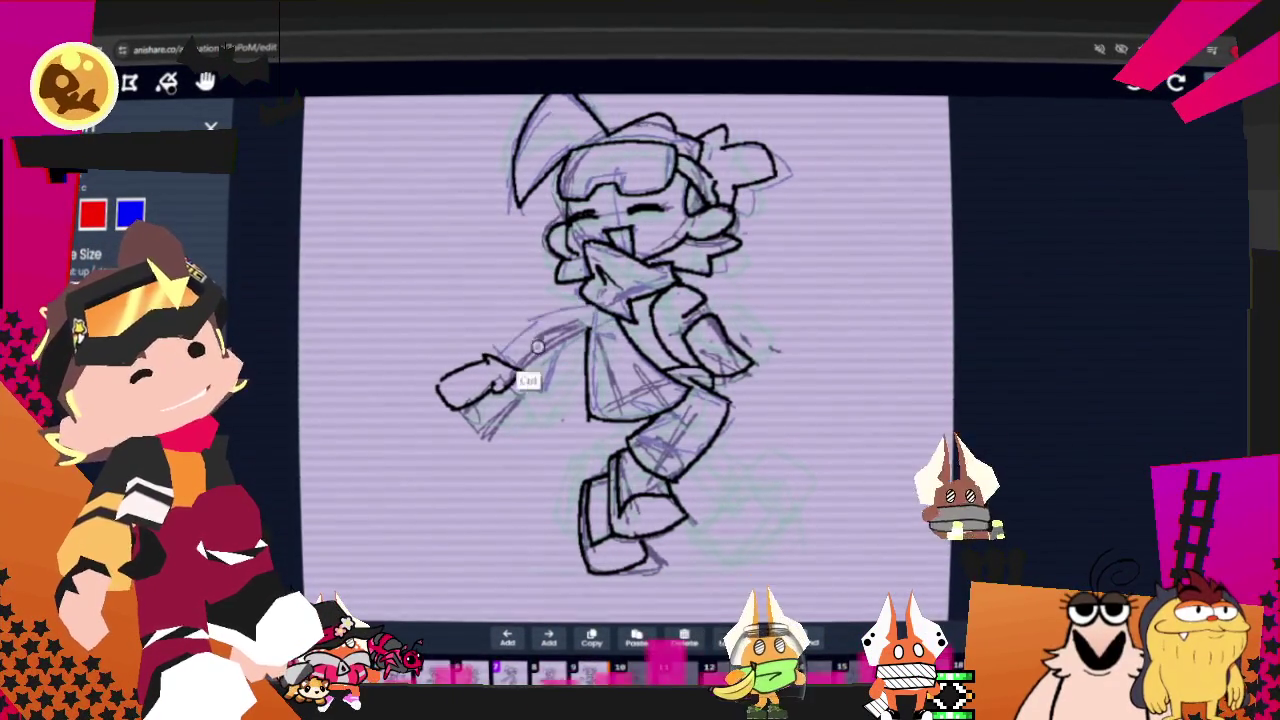
pyautogui.moveTo(485, 362); pyautogui.dragTo(575, 312)
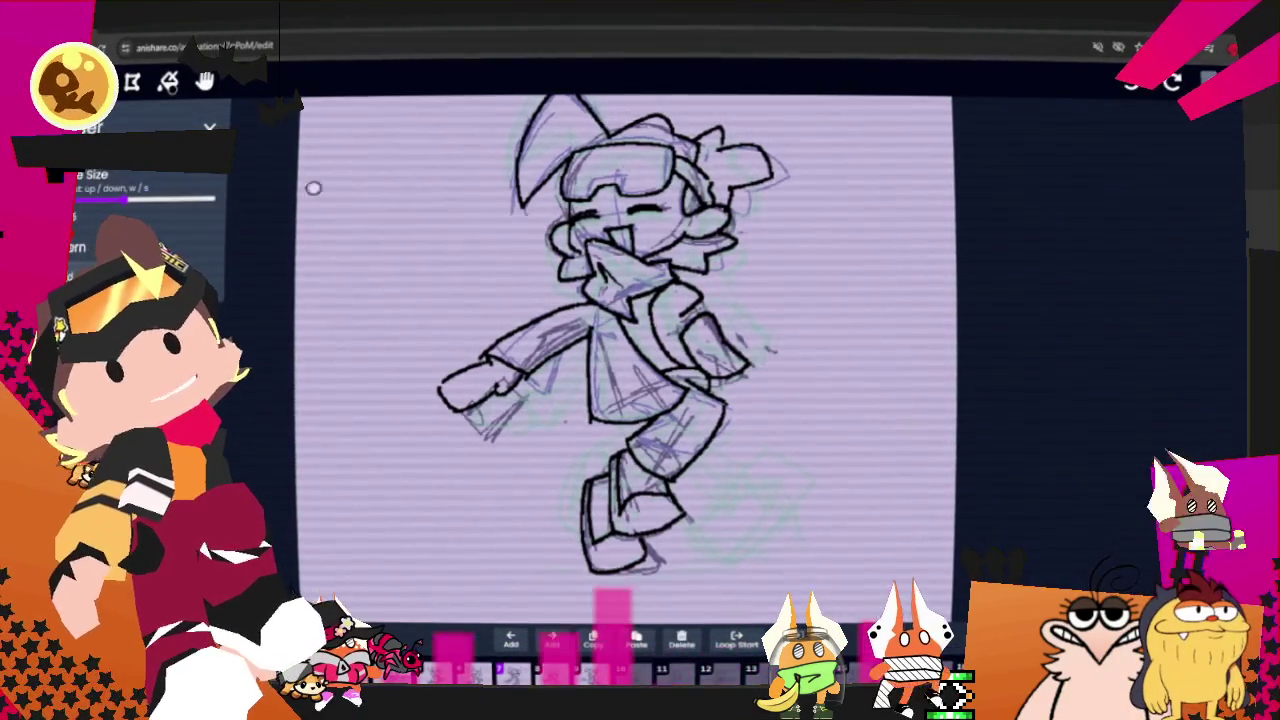
pyautogui.moveTo(485, 378); pyautogui.dragTo(458, 405)
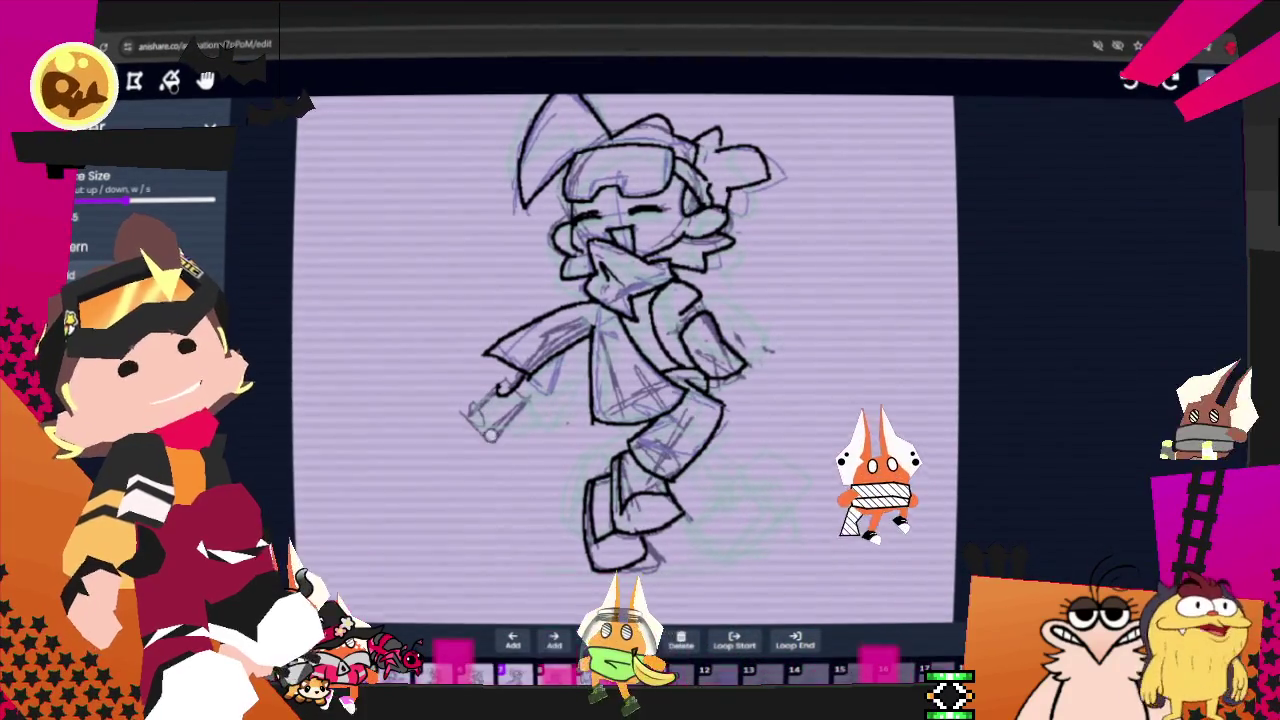
pyautogui.moveTo(485, 390); pyautogui.dragTo(447, 404)
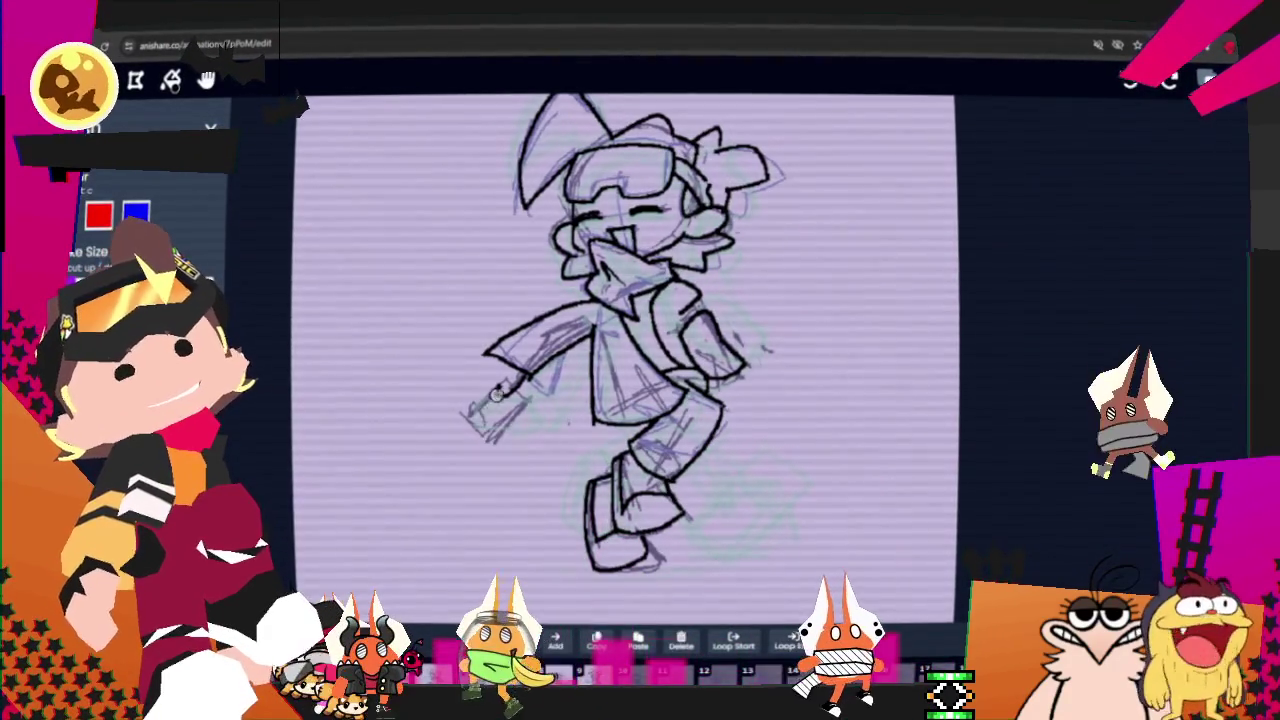
pyautogui.press('ctrl')
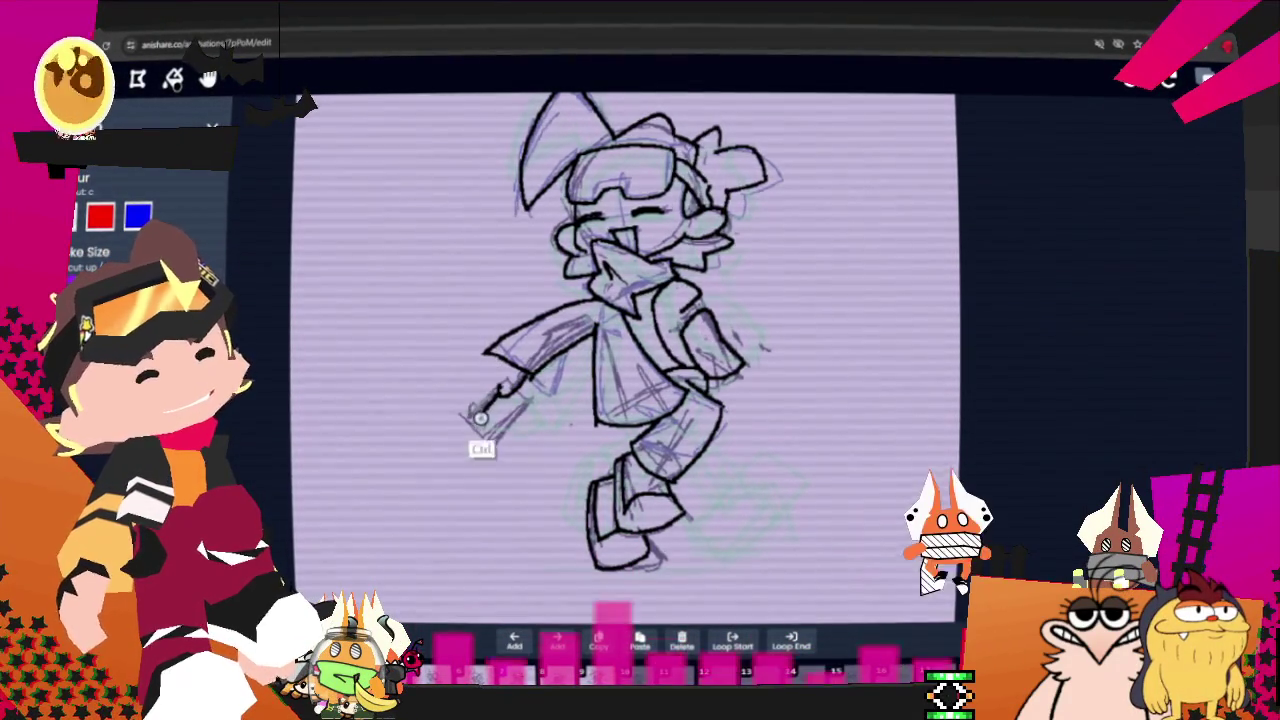
pyautogui.moveTo(462, 381); pyautogui.dragTo(447, 408)
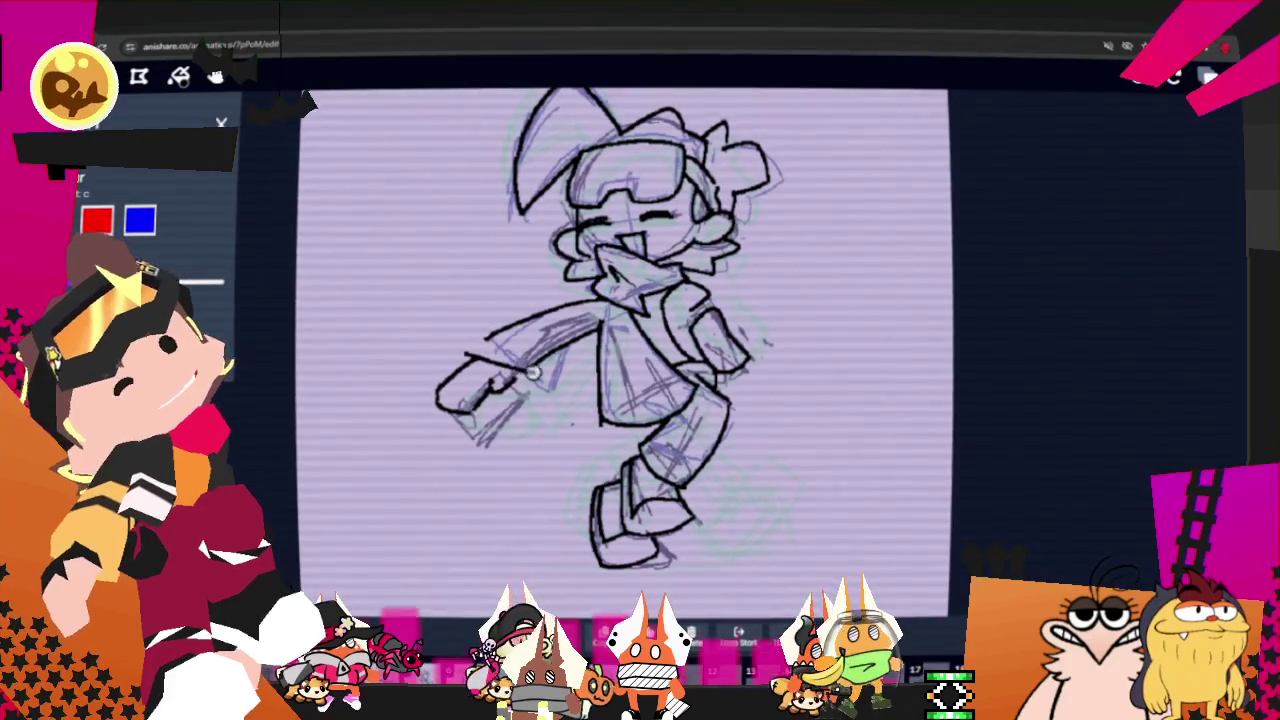
# Step: Ink the top edge of the arm and add hatching along the upper arm
pyautogui.moveTo(465, 352); pyautogui.dragTo(590, 321)
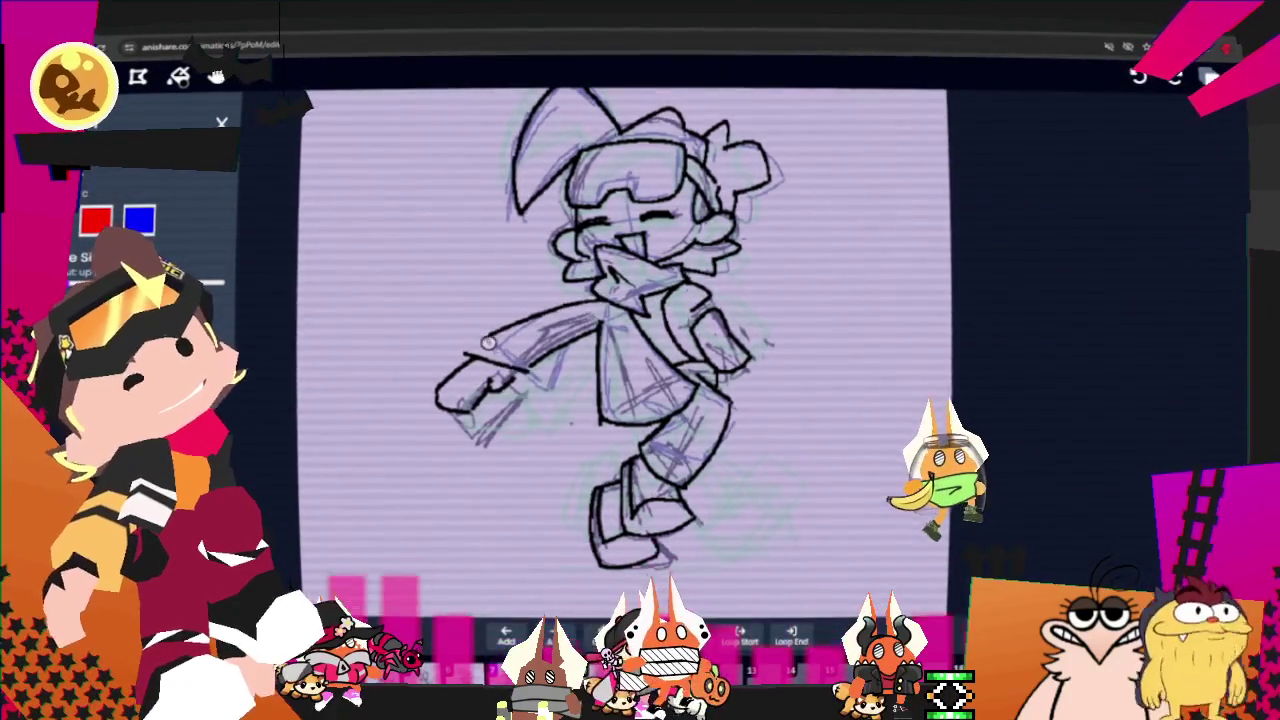
pyautogui.moveTo(487, 343); pyautogui.dragTo(591, 308)
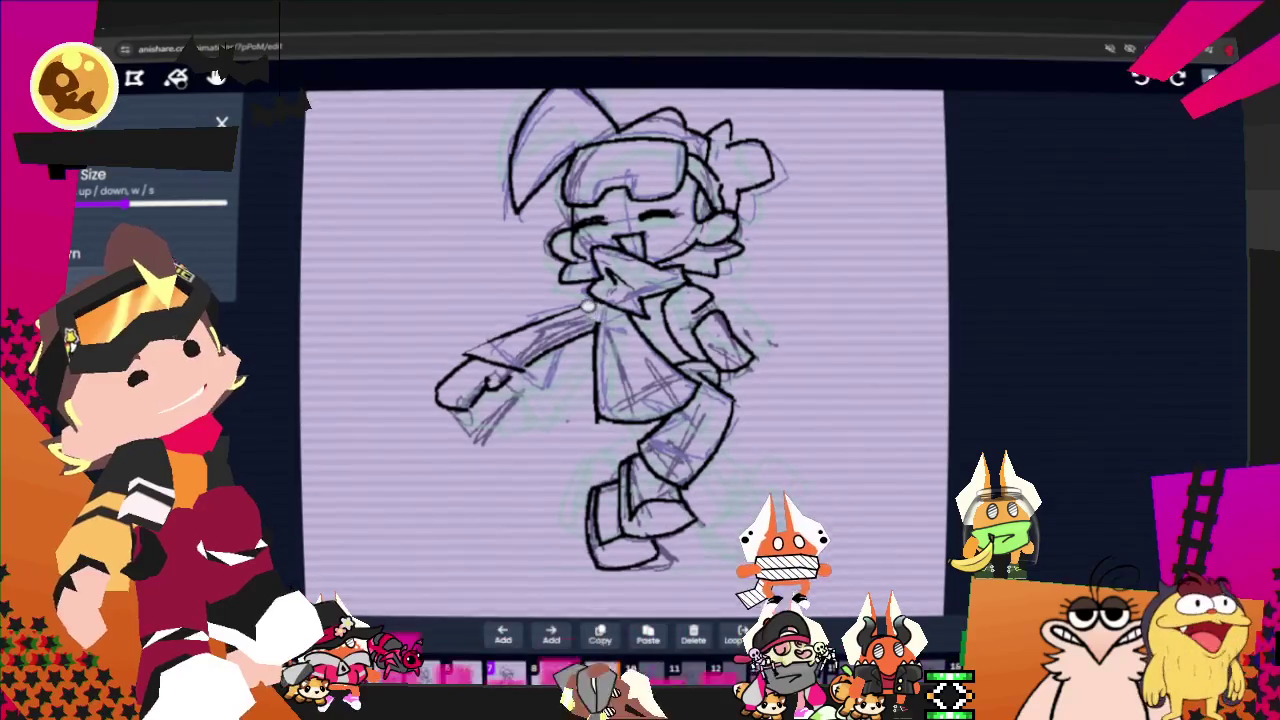
pyautogui.moveTo(516, 340); pyautogui.dragTo(590, 318)
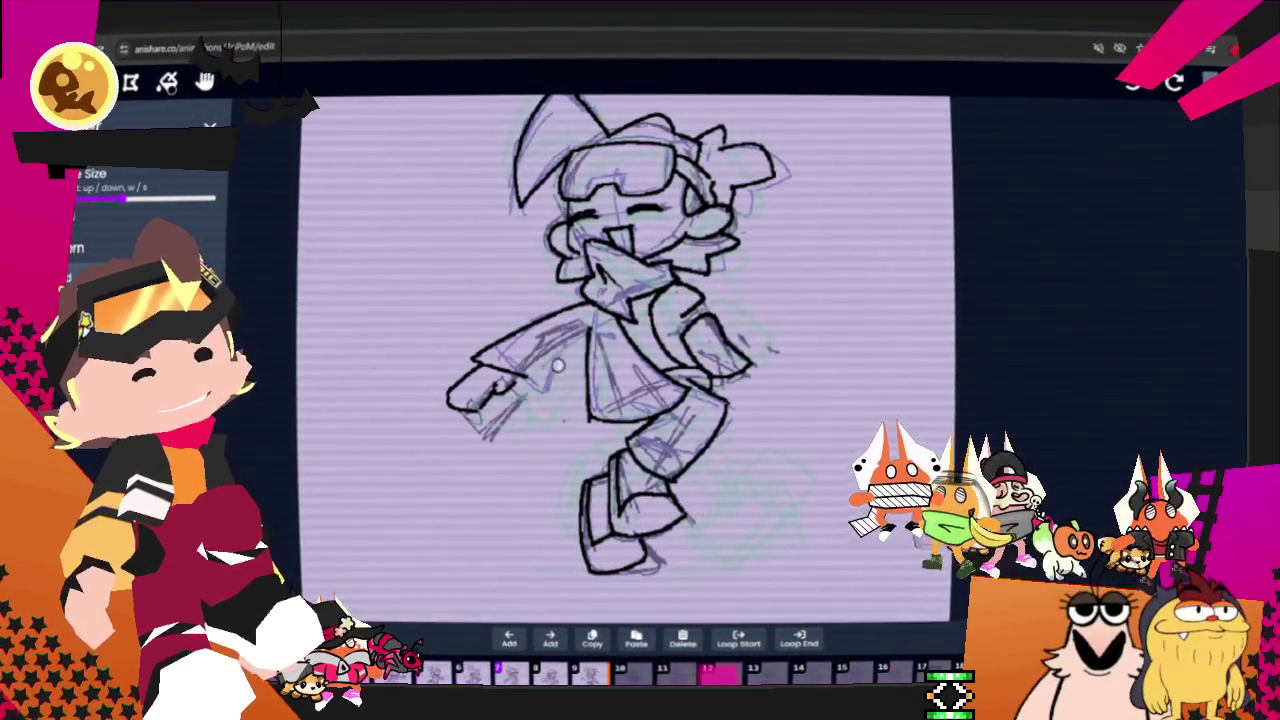
pyautogui.scroll(2, 150, 220)
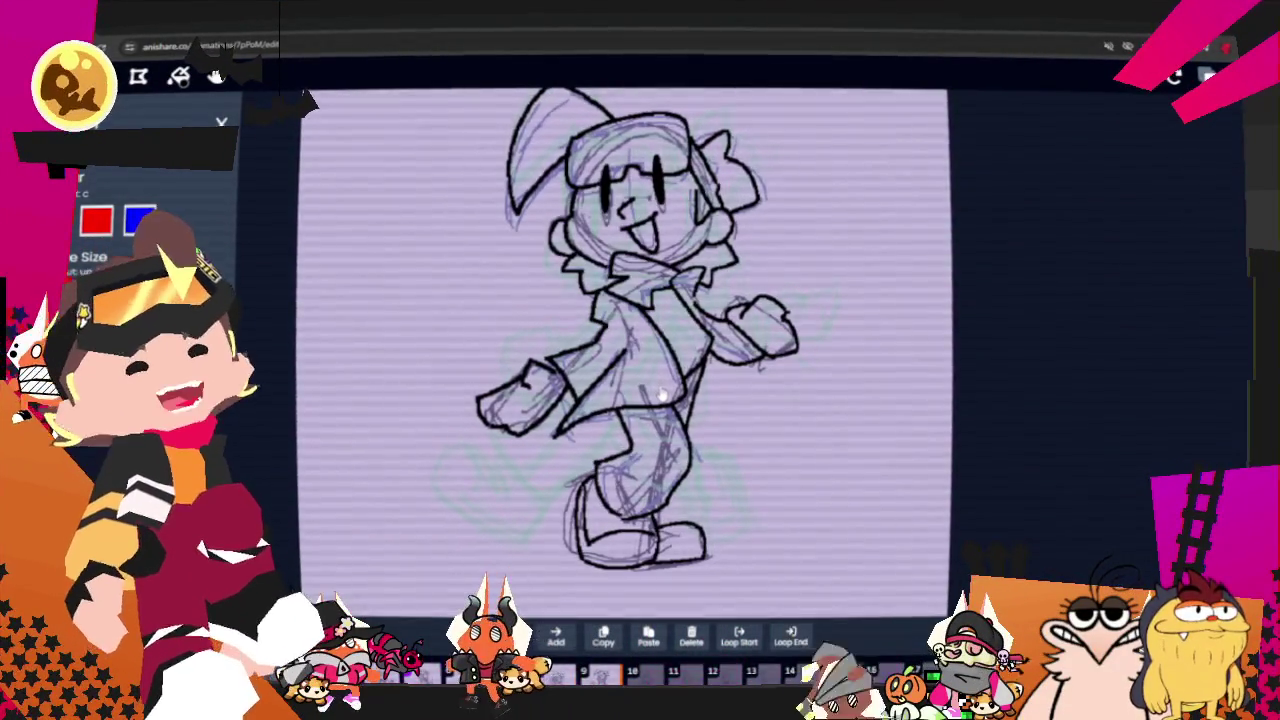
# Step: Step back to frame 11 to review its drawing, then select the eraser
pyautogui.press('Left')
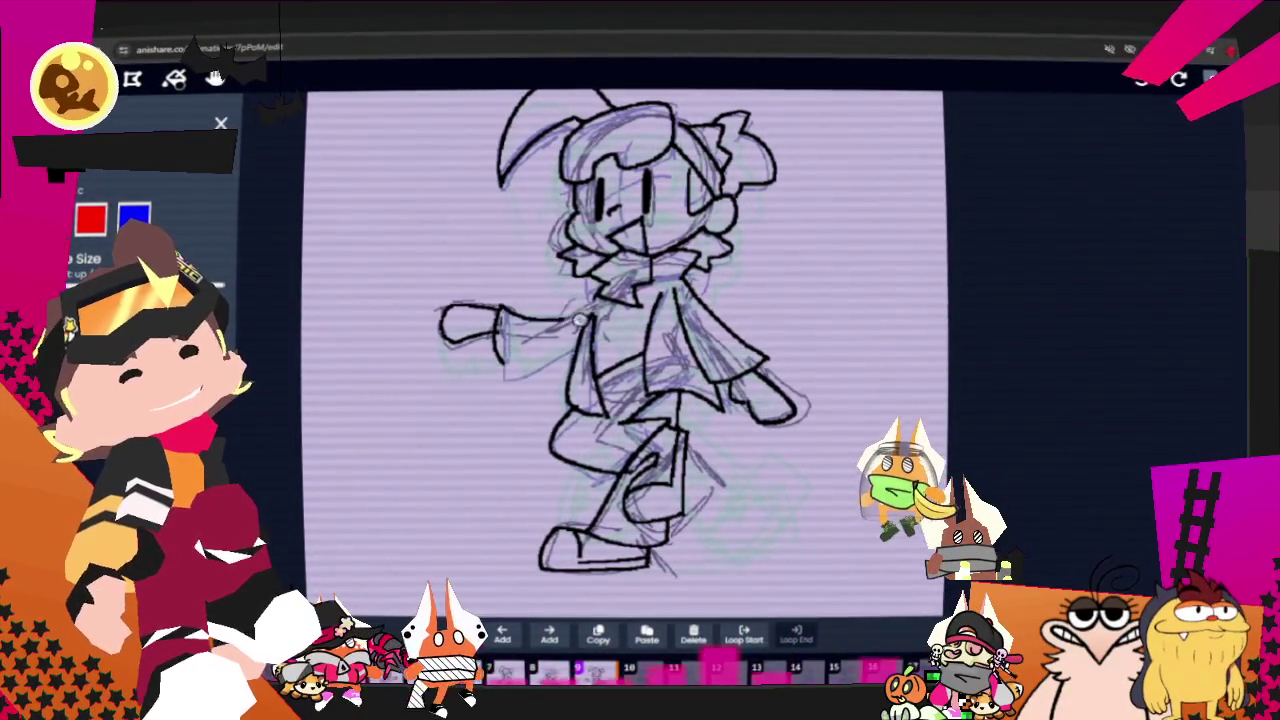
pyautogui.press('ctrl')
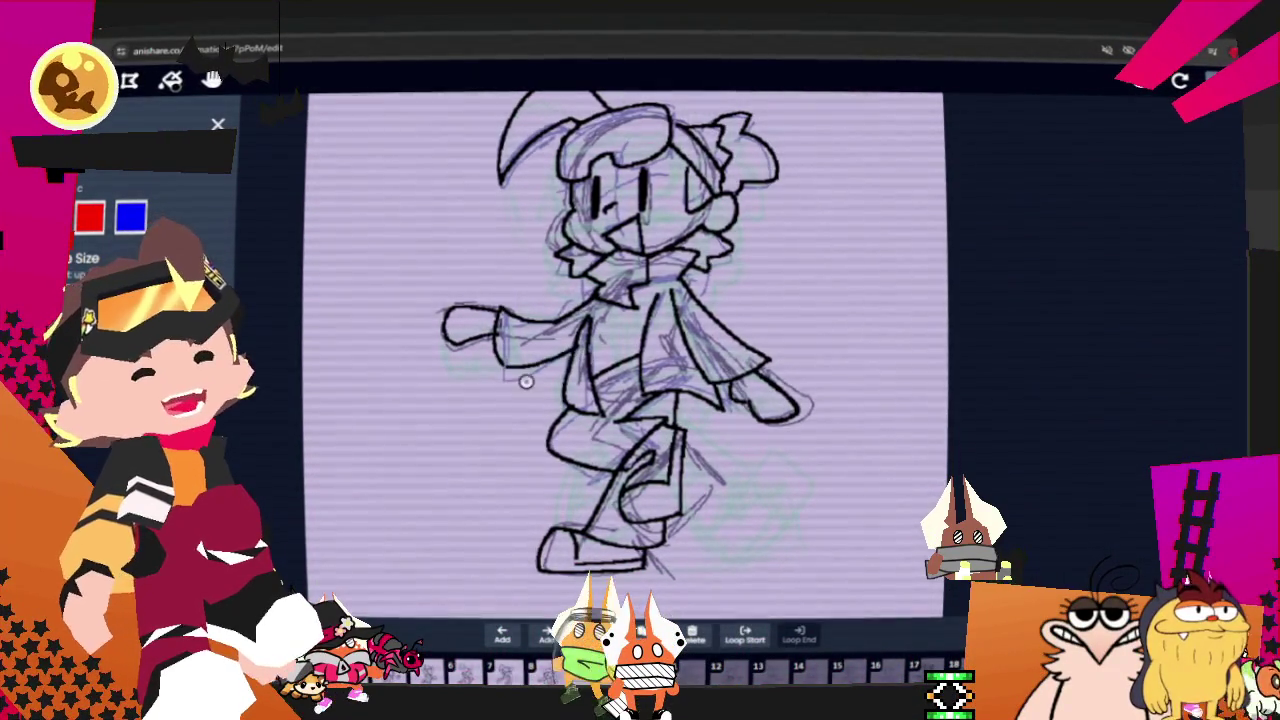
pyautogui.press('ctrl')
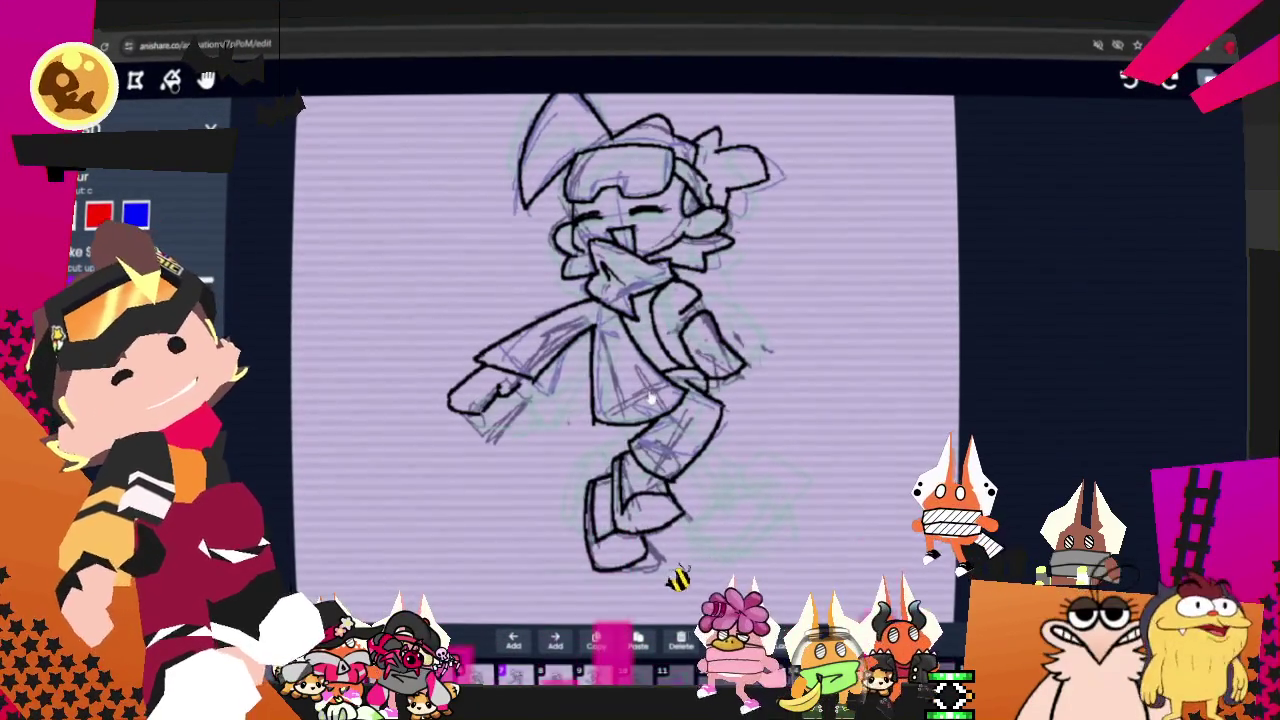
pyautogui.press('e')
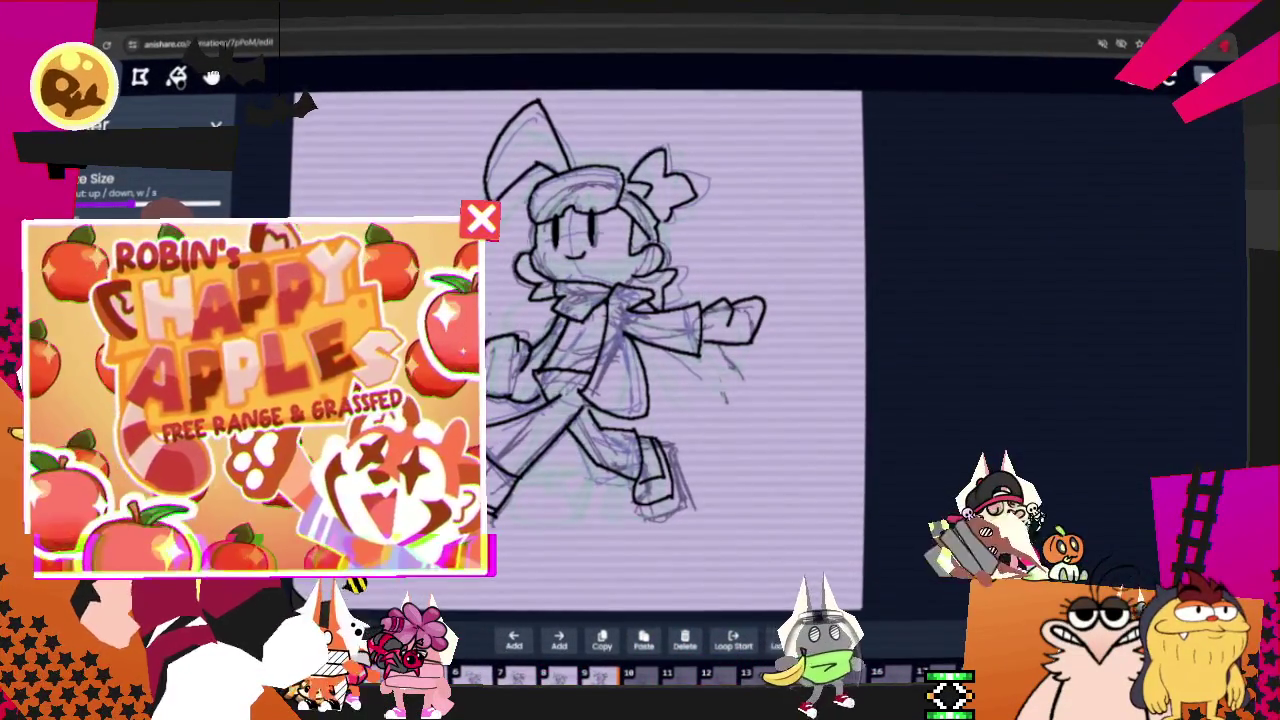
# Step: Undo the dark hat stroke and redraw the hat's curved upper-left outline, then adjust brush size
pyautogui.hotkey('ctrl', 'z')
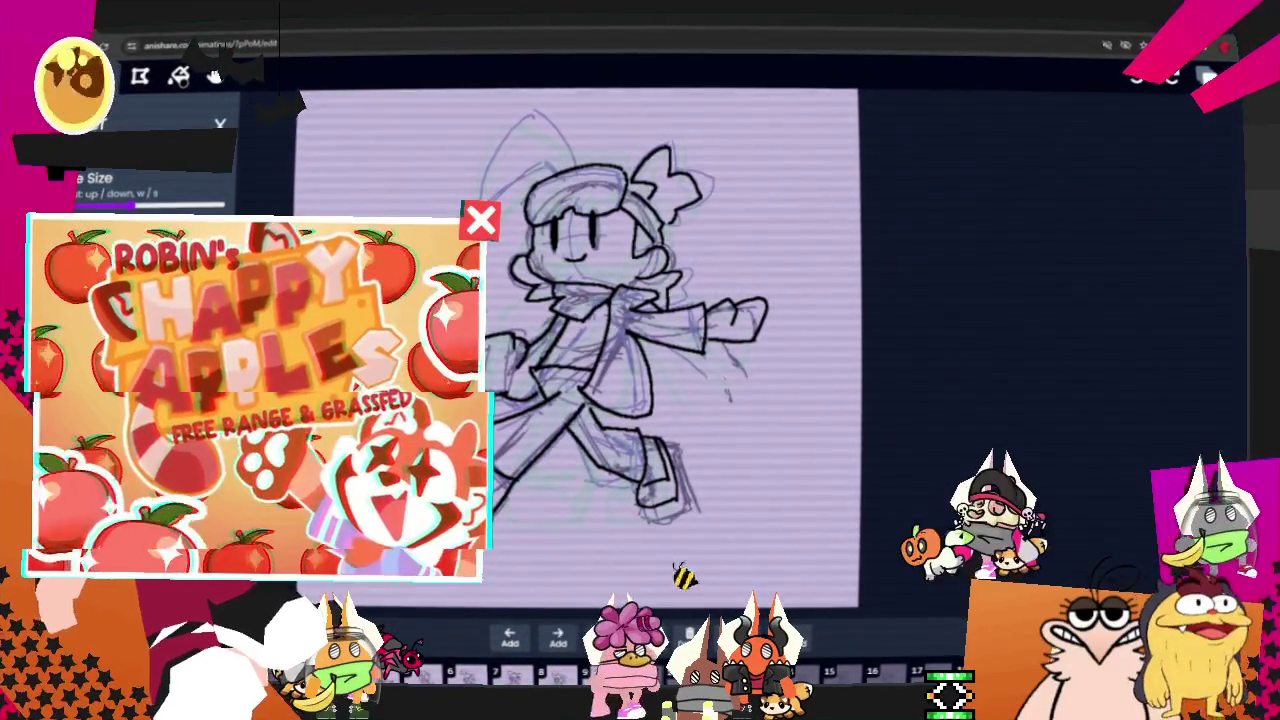
pyautogui.moveTo(501, 170)
pyautogui.mouseDown()
pyautogui.moveTo(532, 194)
pyautogui.moveTo(480, 196)
pyautogui.mouseUp()
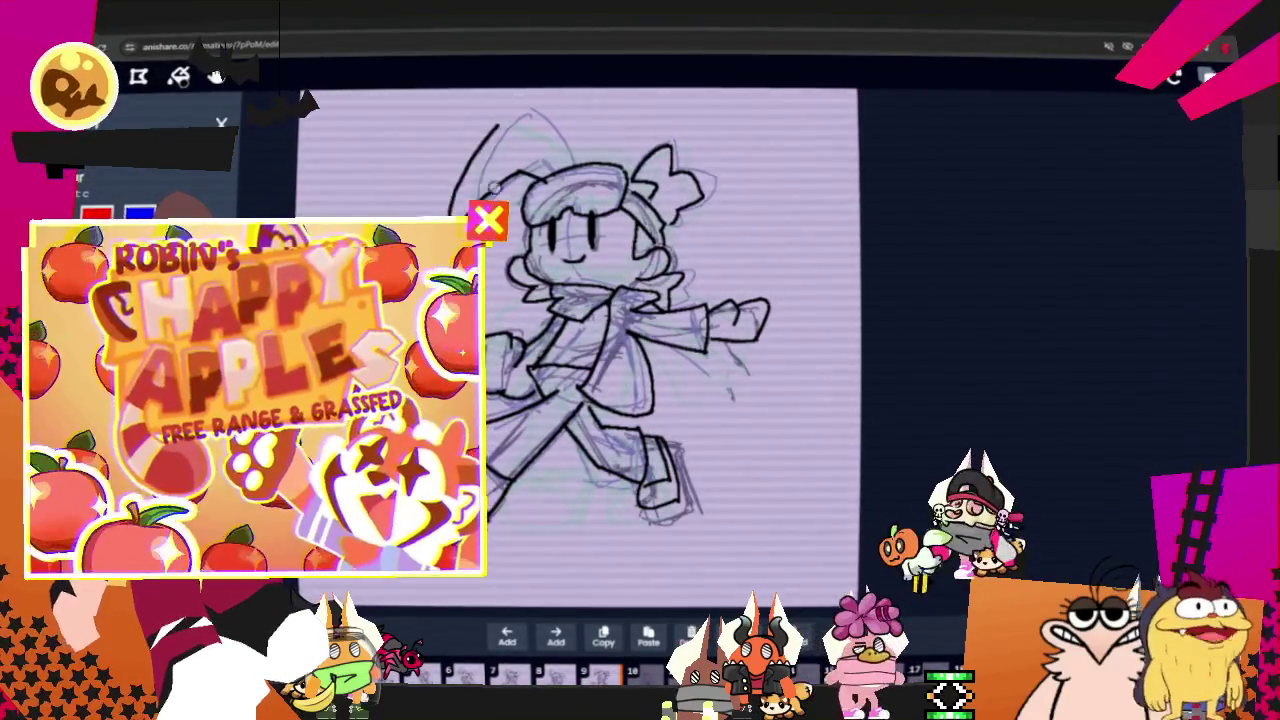
pyautogui.moveTo(500, 125)
pyautogui.mouseDown()
pyautogui.moveTo(460, 200)
pyautogui.moveTo(515, 112)
pyautogui.moveTo(548, 156)
pyautogui.mouseUp()
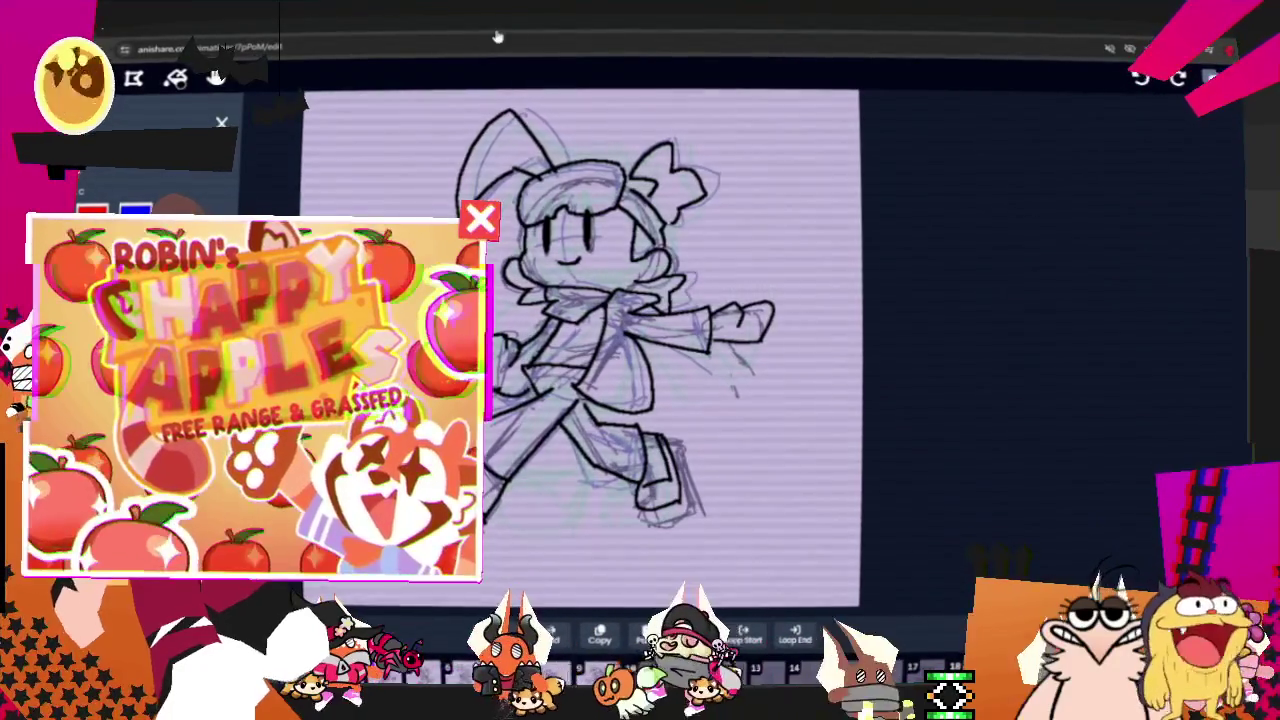
pyautogui.press('s')
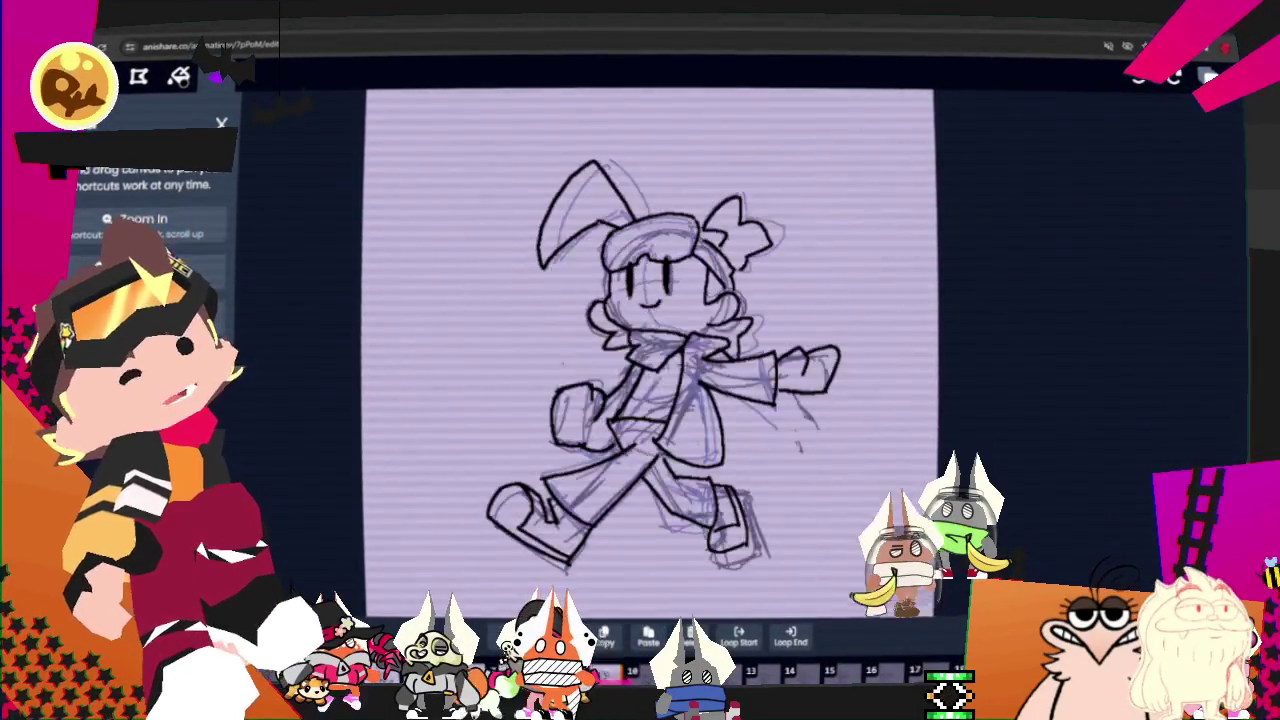
# Step: Stop the walk playback, check the brush settings, and zoom in and back out on the character
pyautogui.press('space')
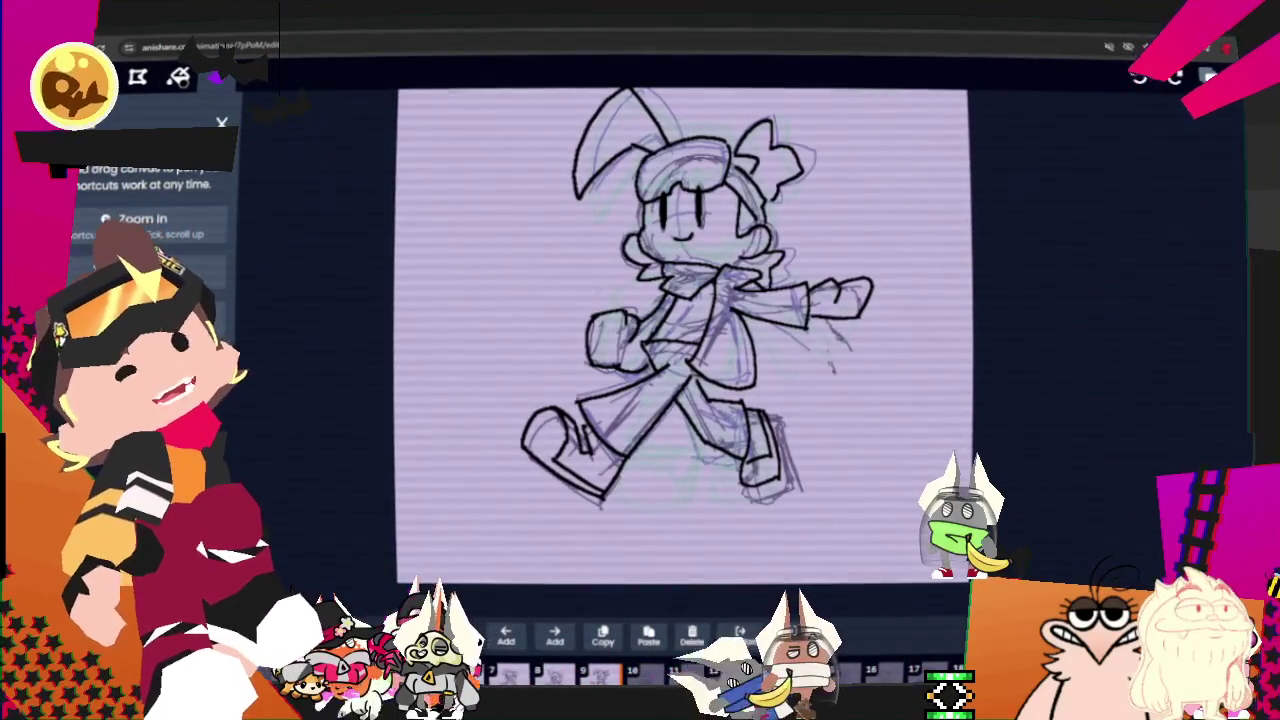
pyautogui.click(216, 77)
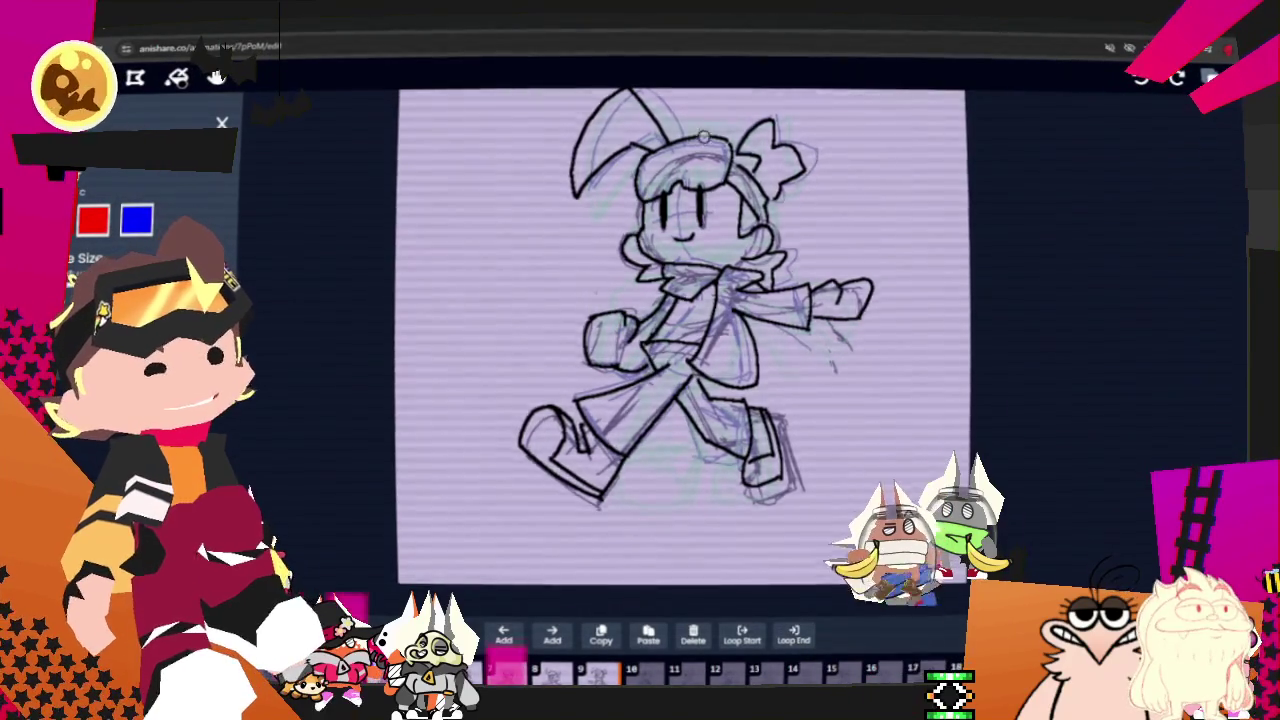
pyautogui.press('=')
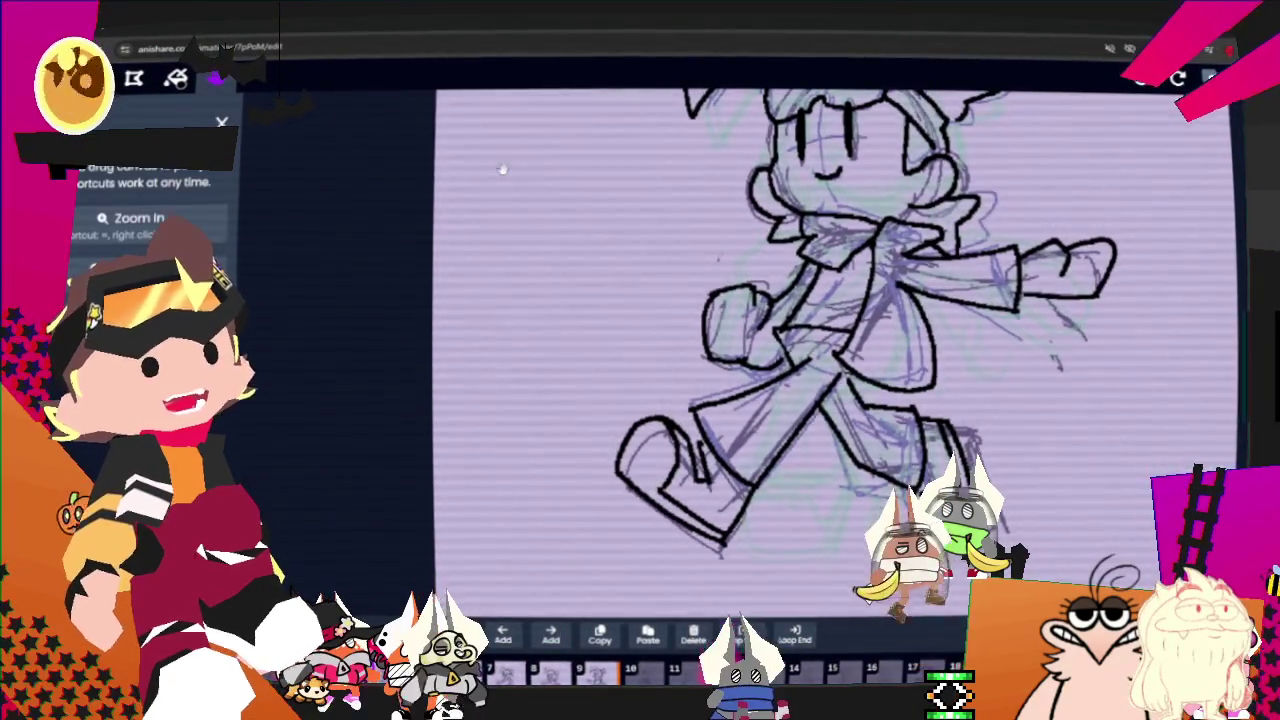
pyautogui.press('-')
pyautogui.click(216, 77)
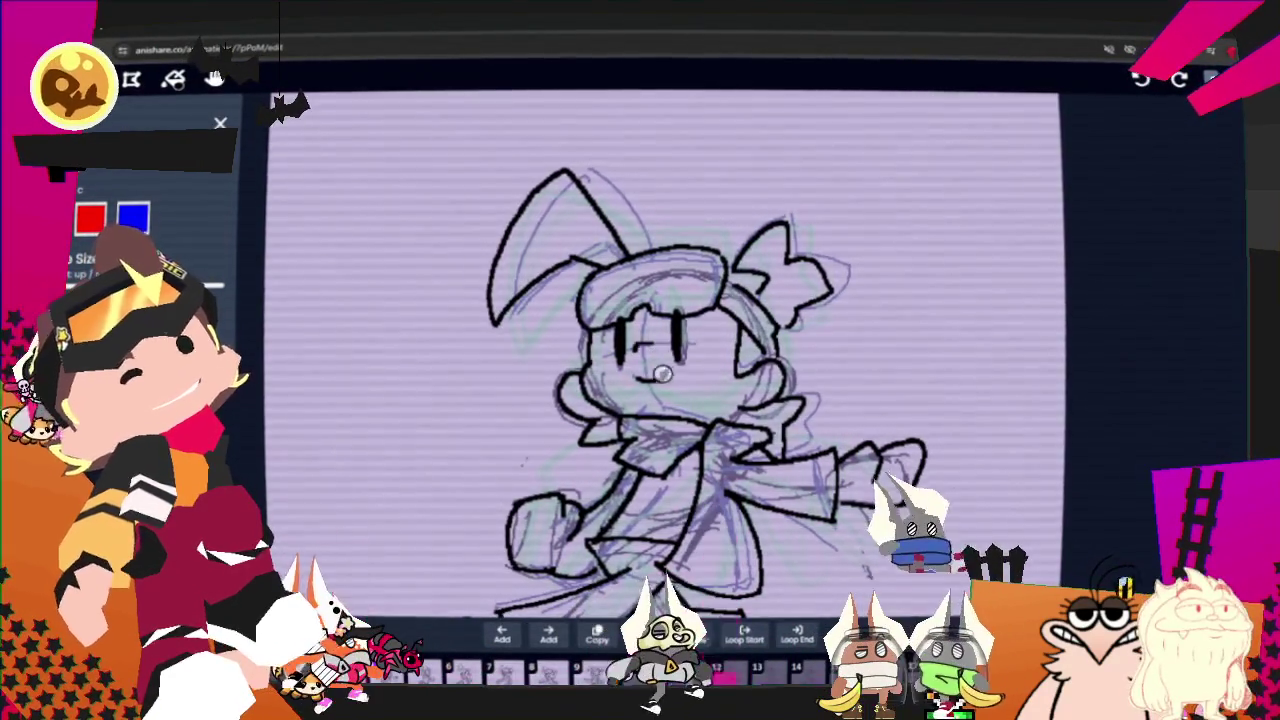
# Step: Step back to frame 10 and through neighbouring walk frames, then loop the animation
pyautogui.press('Left')
pyautogui.press('Left')
pyautogui.press('Left')
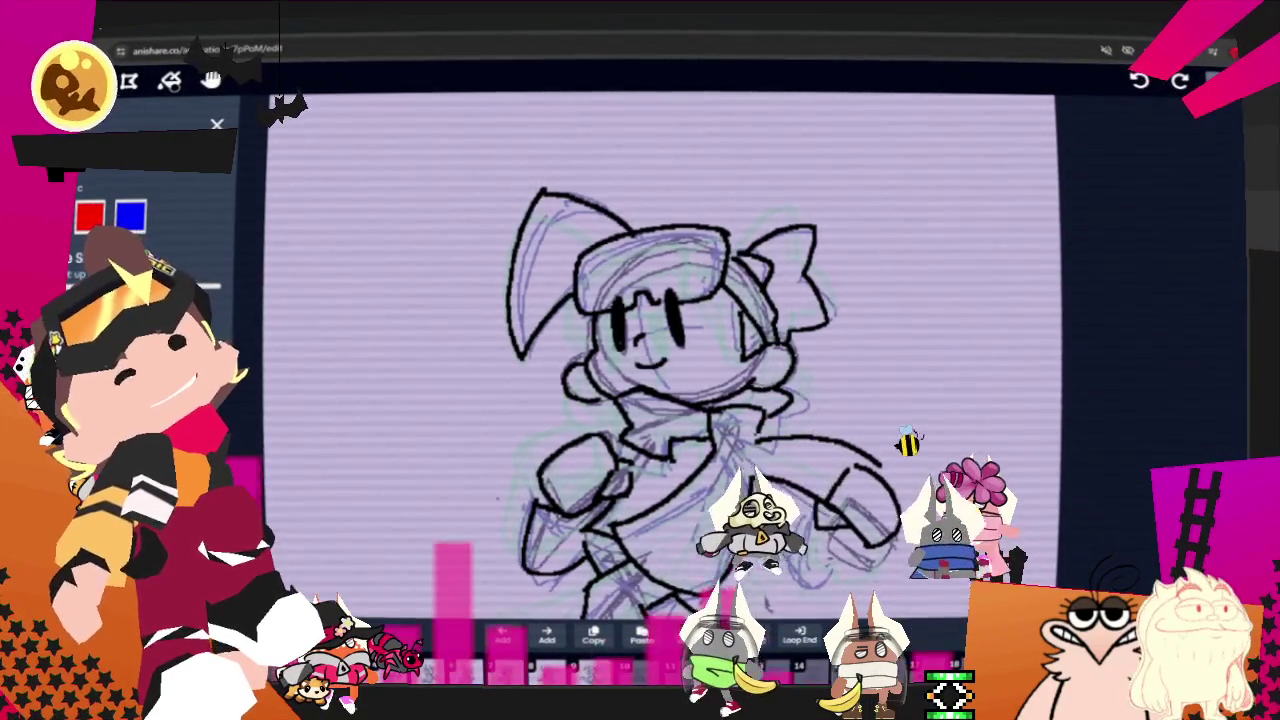
pyautogui.press('Left')
pyautogui.press('Left')
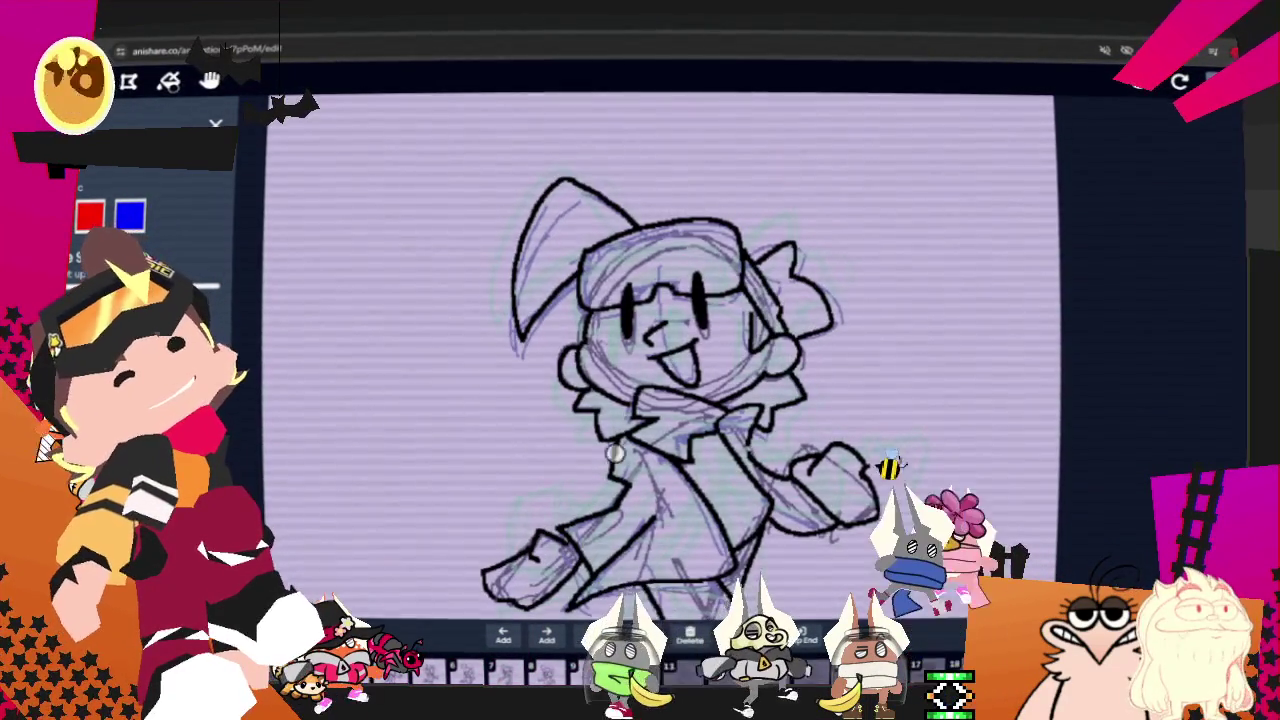
pyautogui.press('Left')
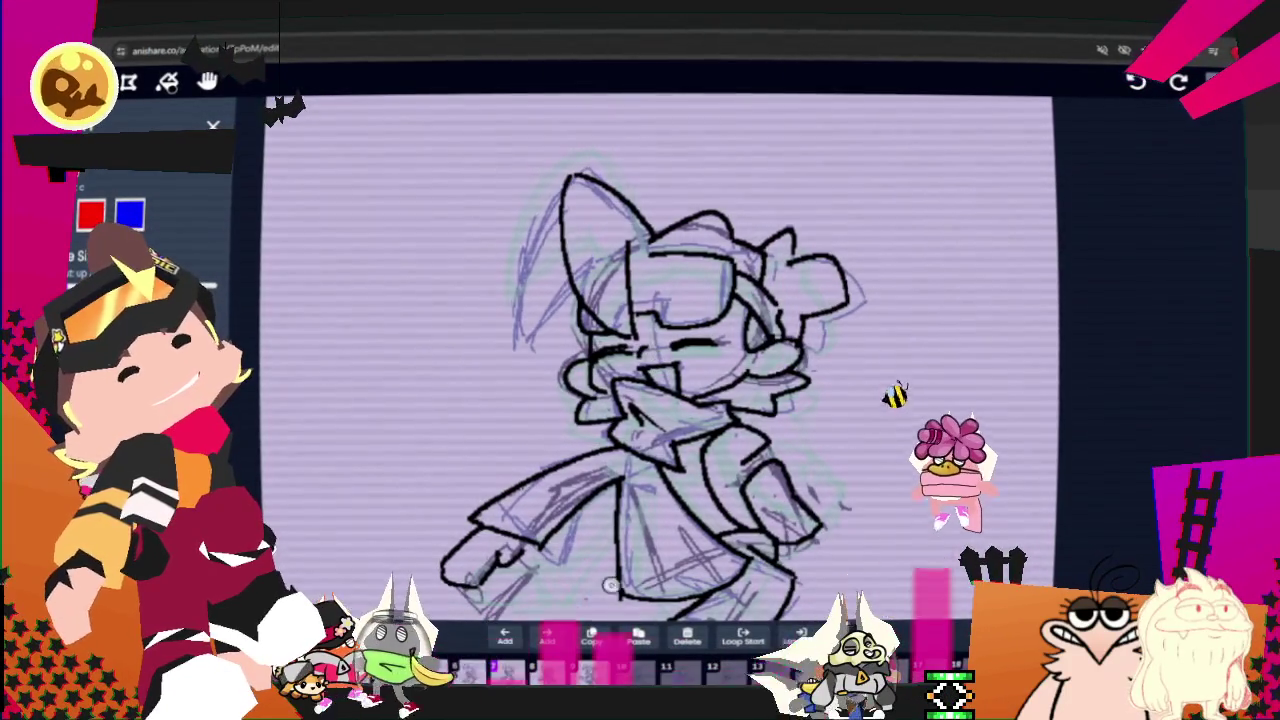
pyautogui.press('Right')
pyautogui.press('Right')
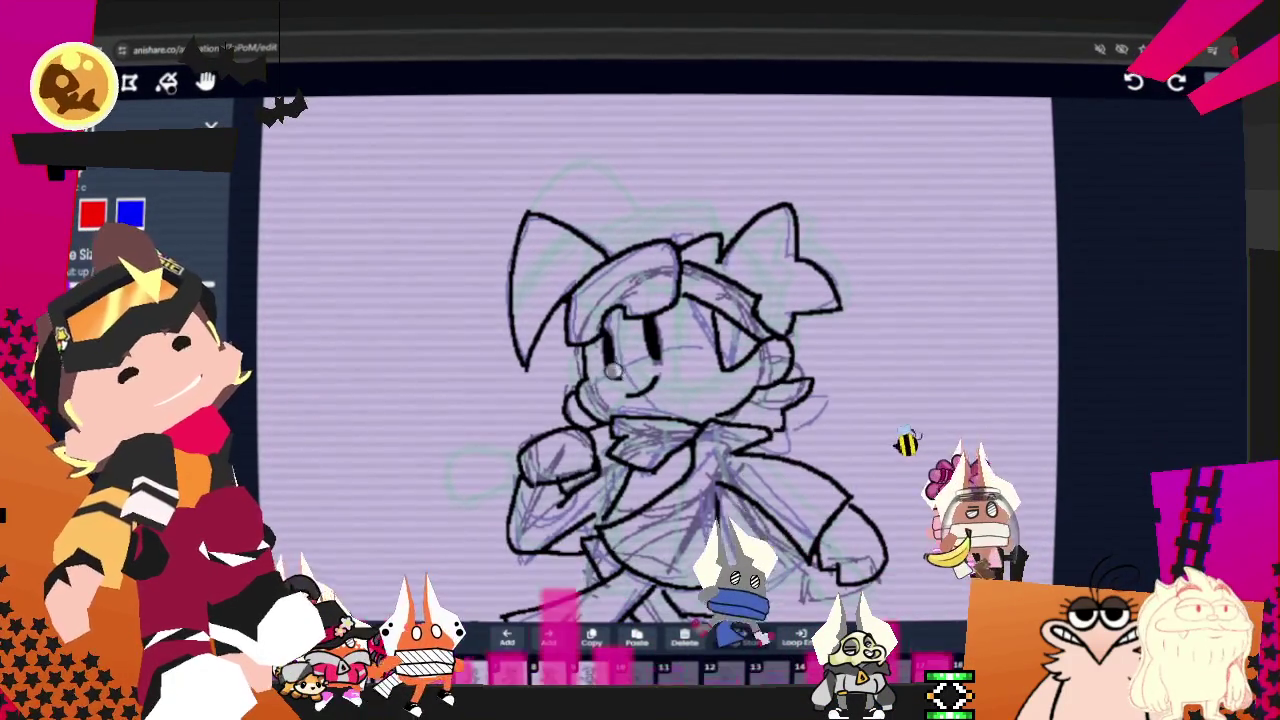
pyautogui.press('Right')
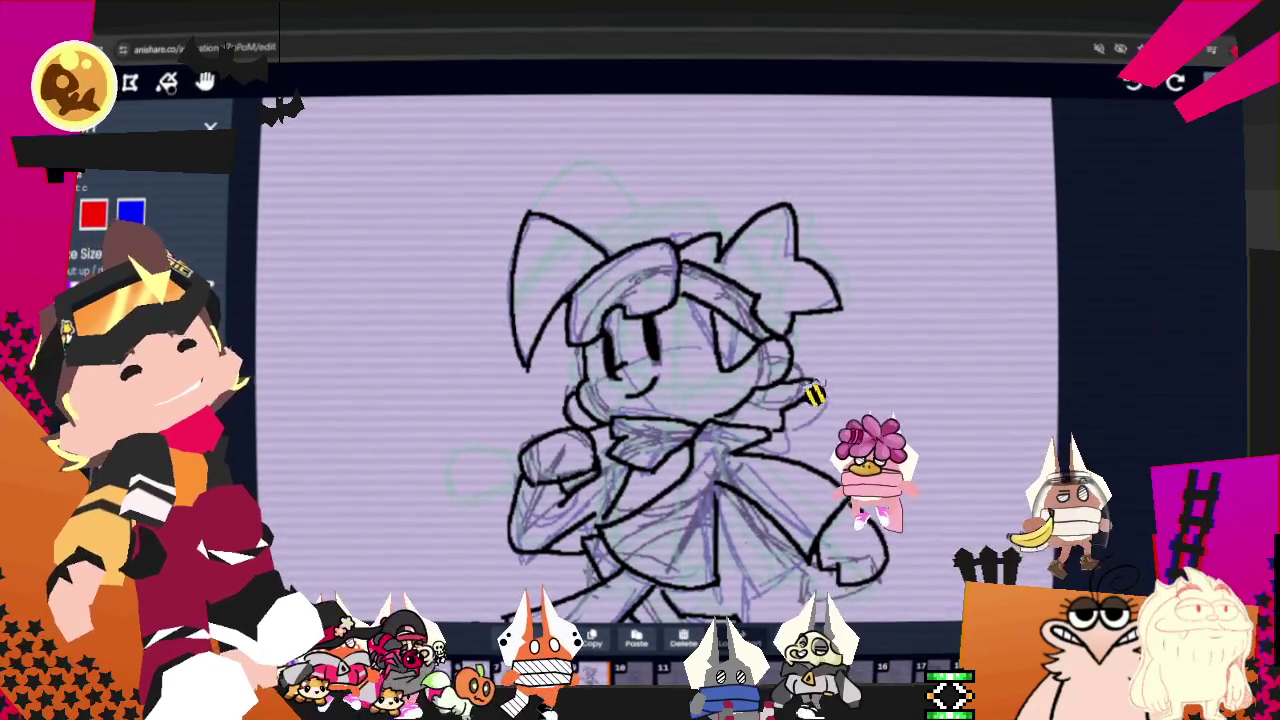
pyautogui.press('space')
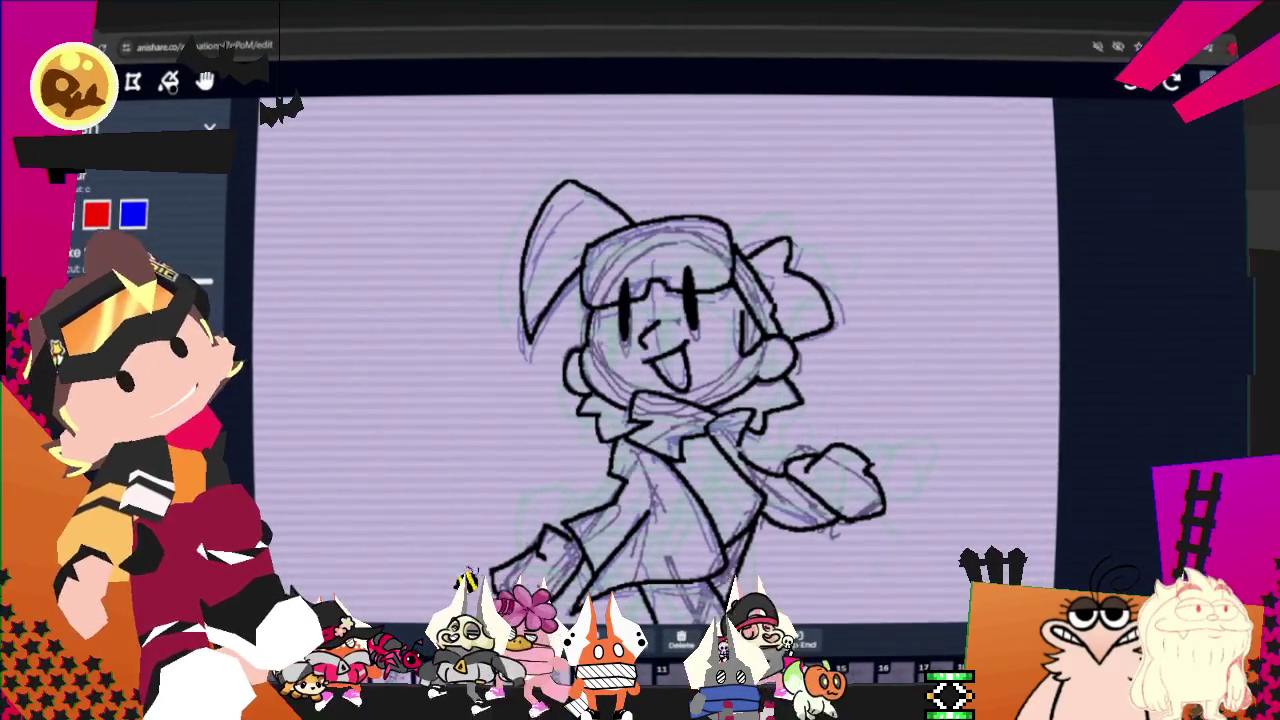
# Step: Toggle eraser and brush, then hide the sketch layer in the layer list
pyautogui.press('e')
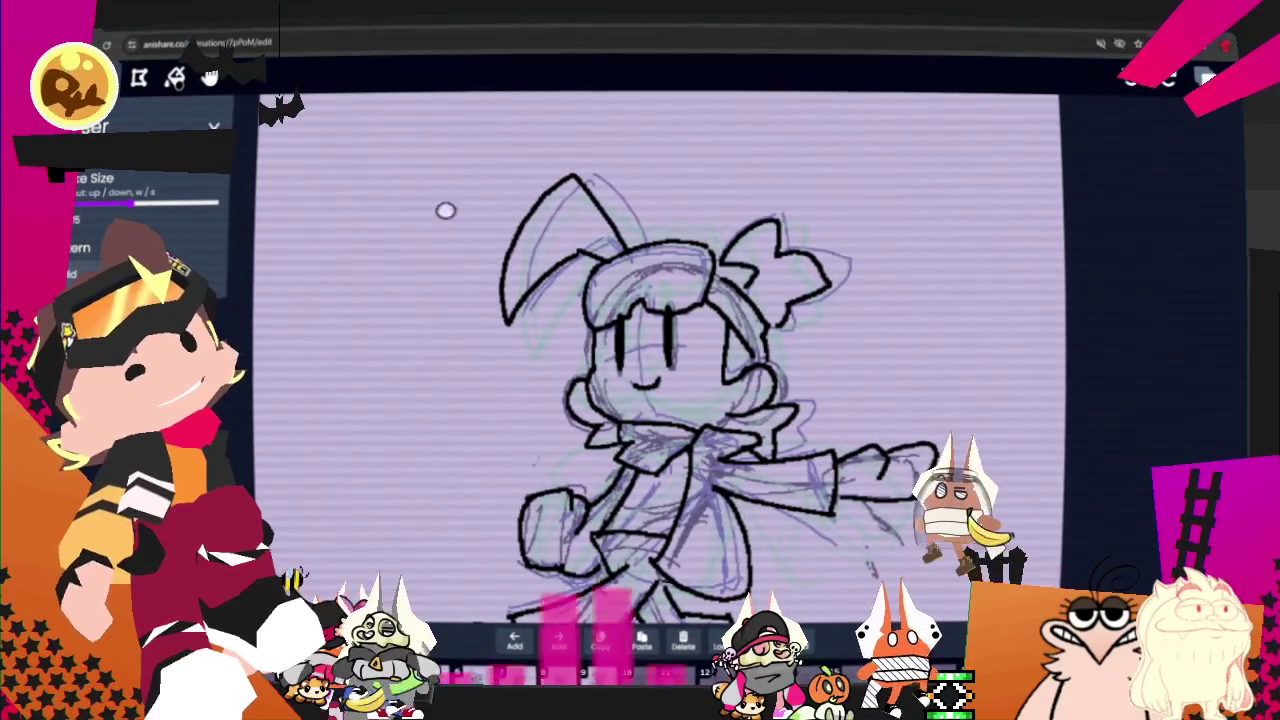
pyautogui.press('b')
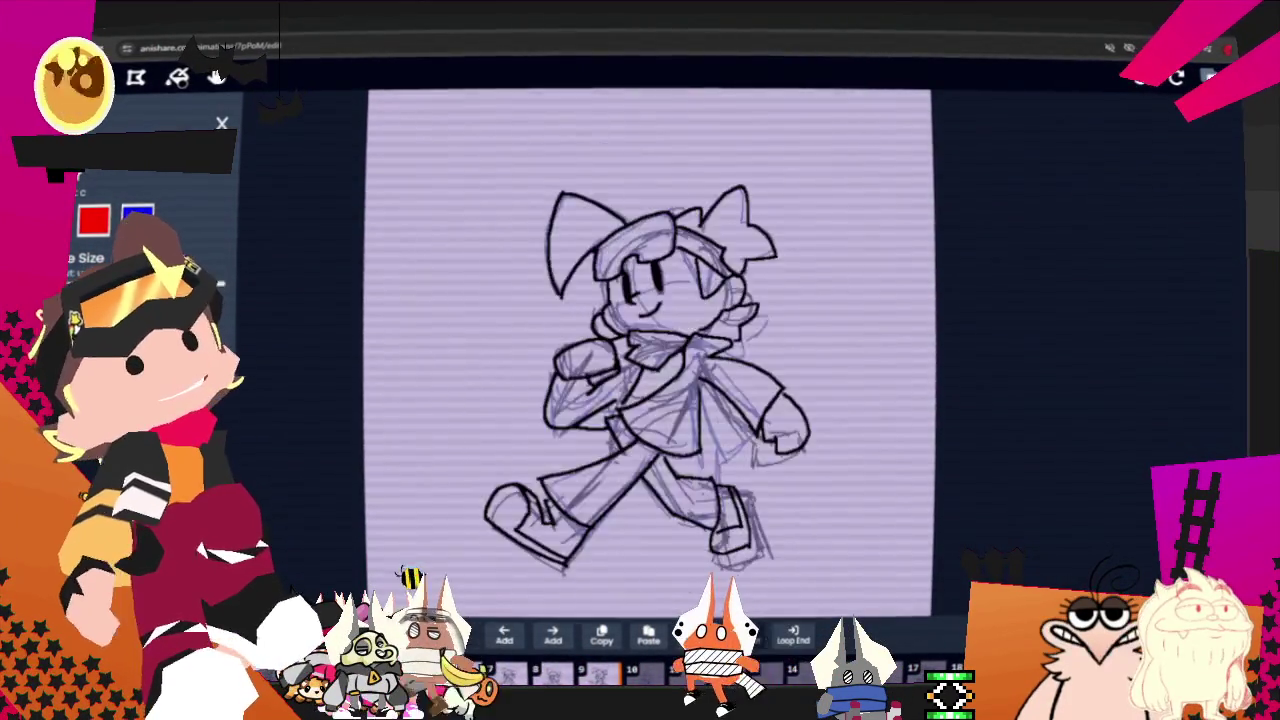
pyautogui.press('l')
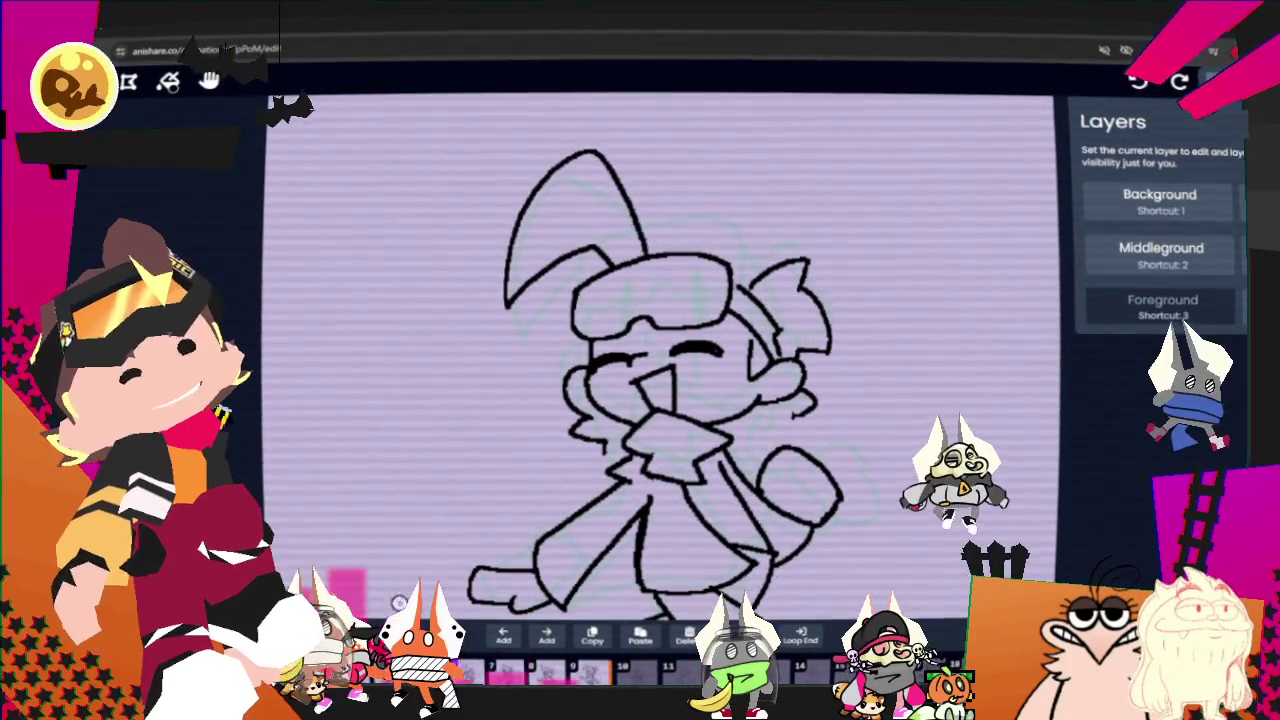
pyautogui.click(643, 191)
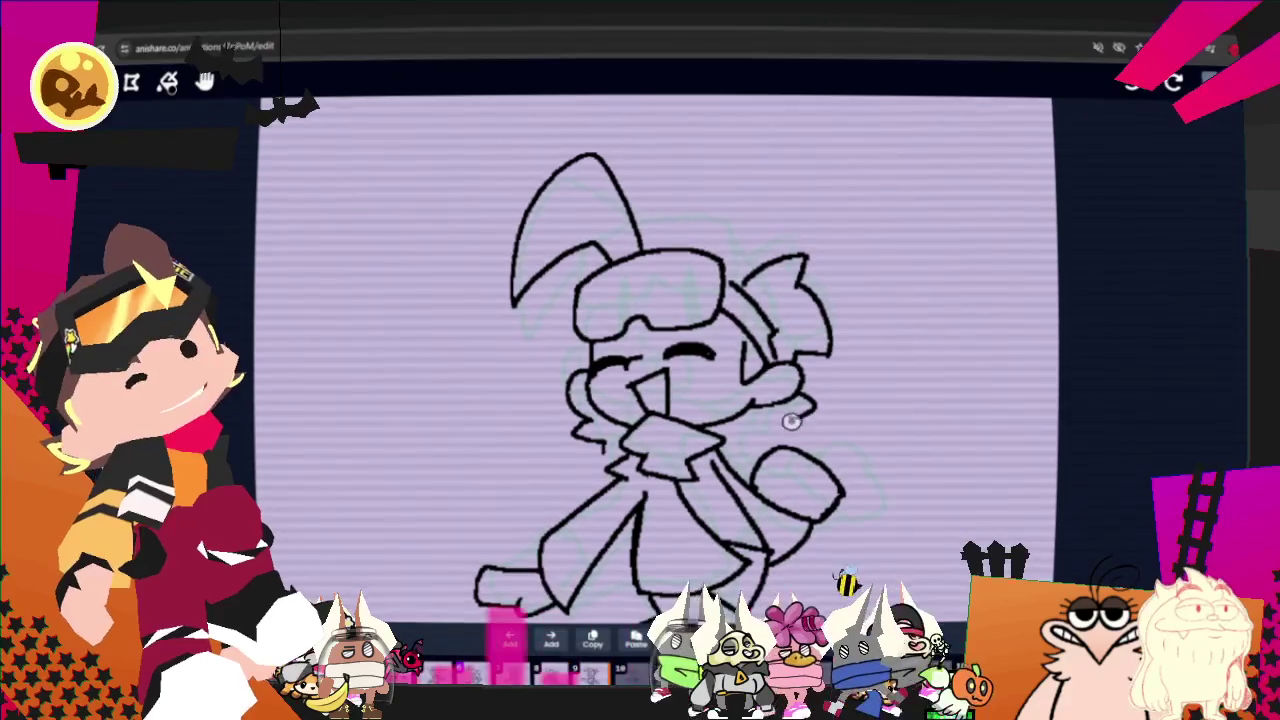
# Step: Advance two frames, ink short lines at the collar, copy the frame, and step forward
pyautogui.press('Right')
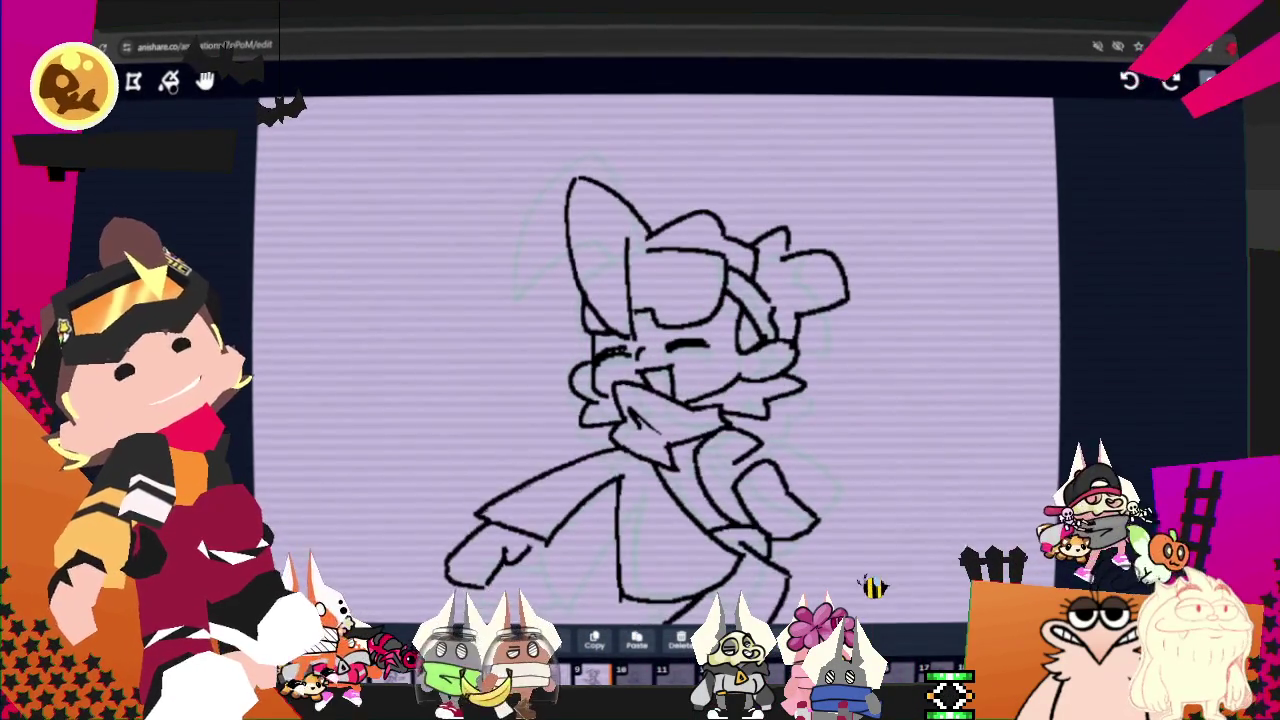
pyautogui.press('Right')
pyautogui.press('Right')
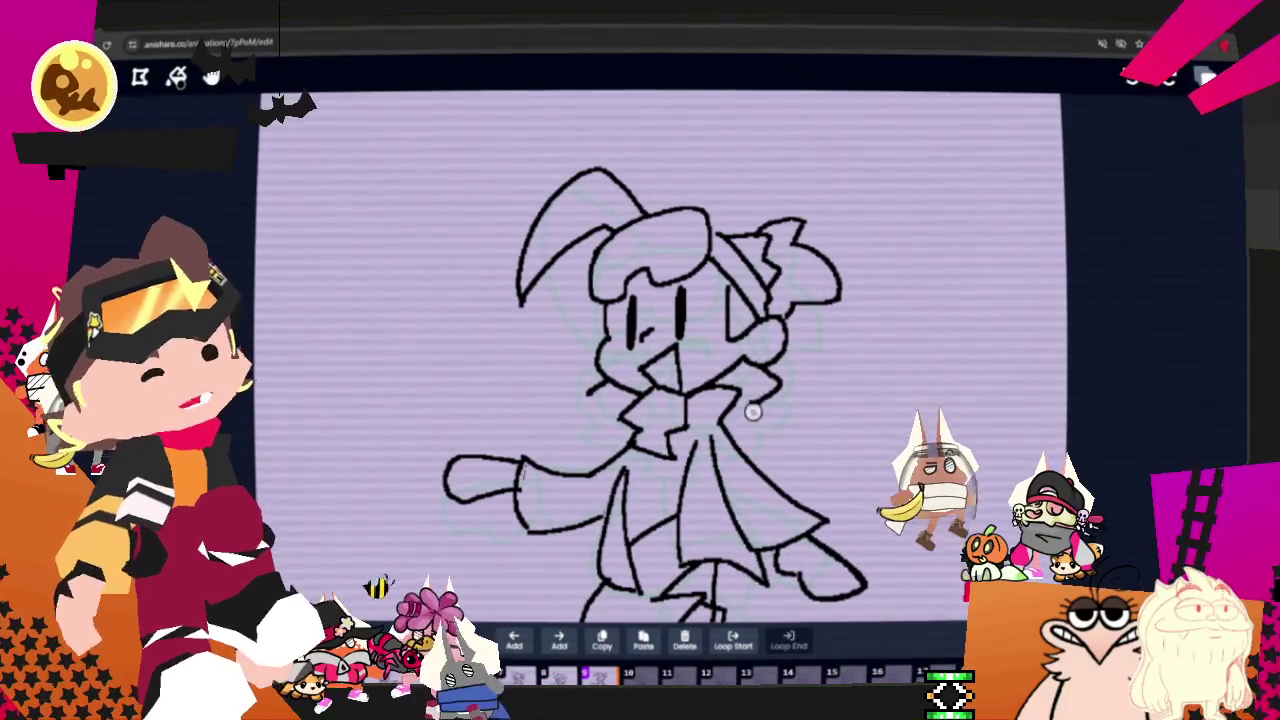
pyautogui.moveTo(592, 409); pyautogui.dragTo(627, 435)
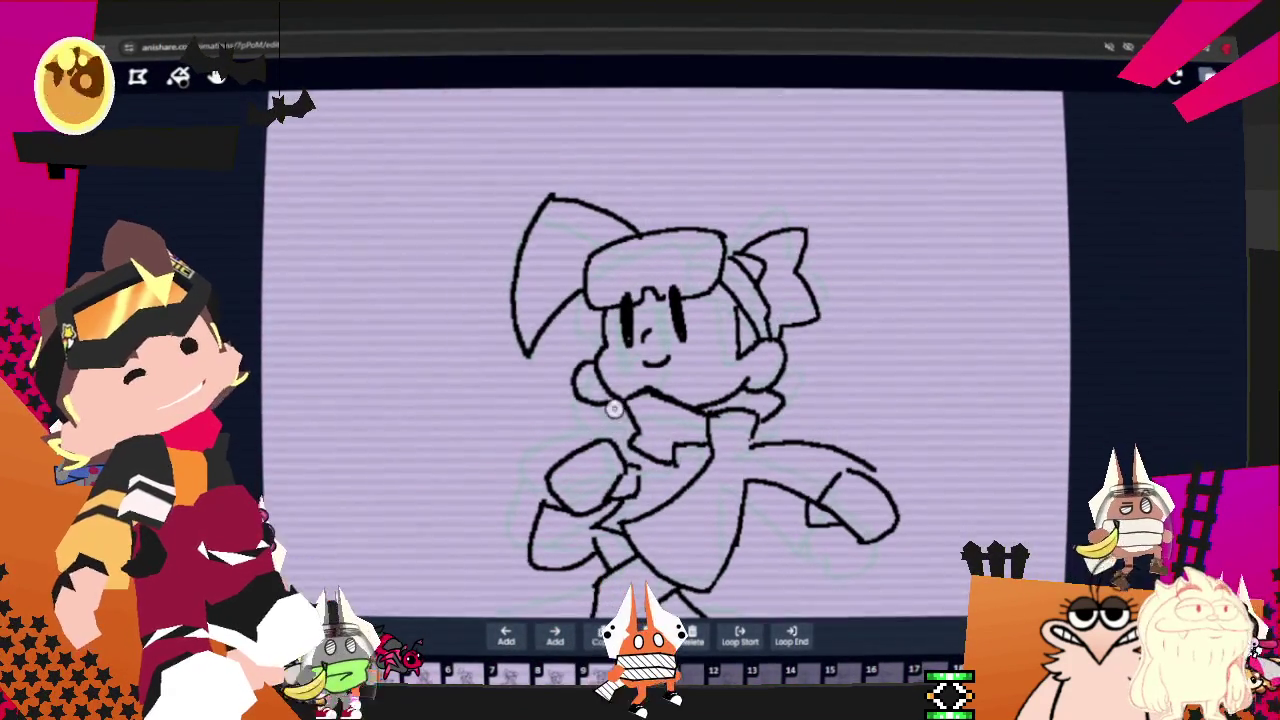
pyautogui.hotkey('ctrl', 'c')
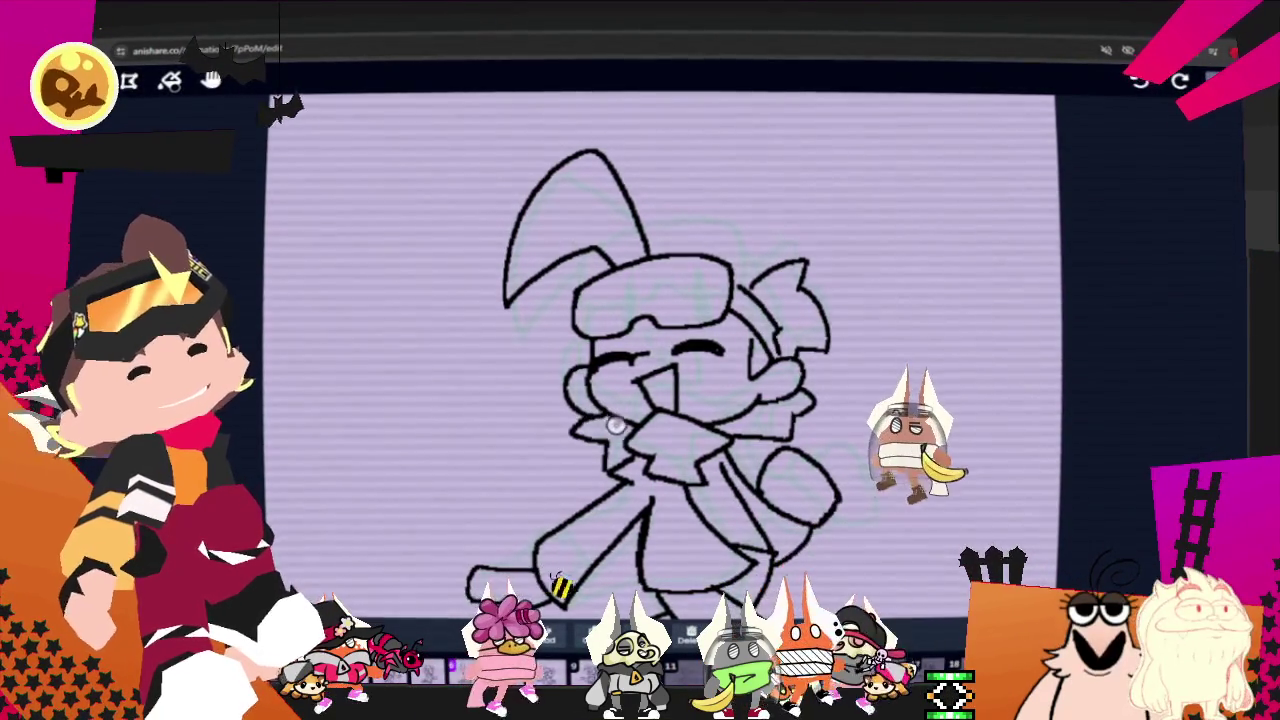
pyautogui.press('Right')
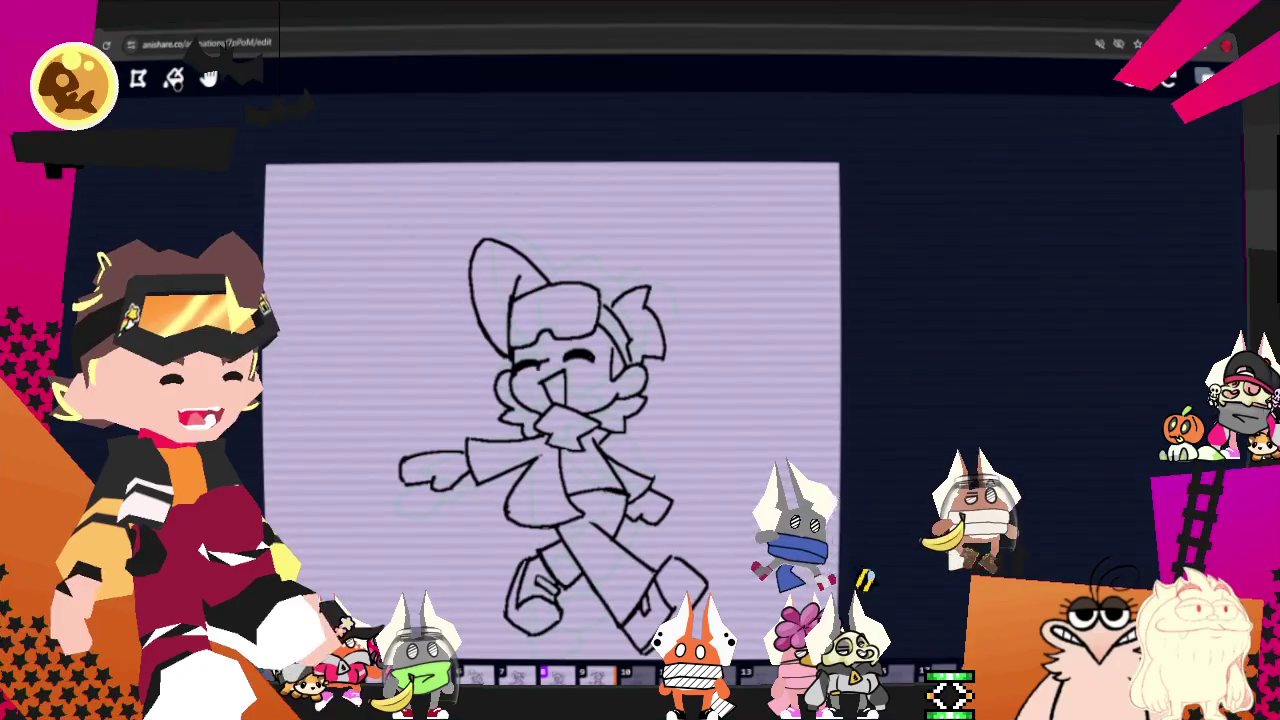
# Step: Zoom in on the sketch, dismiss the browser tab menu, zoom back out and show the Layers list
pyautogui.hotkey('ctrl', '=')
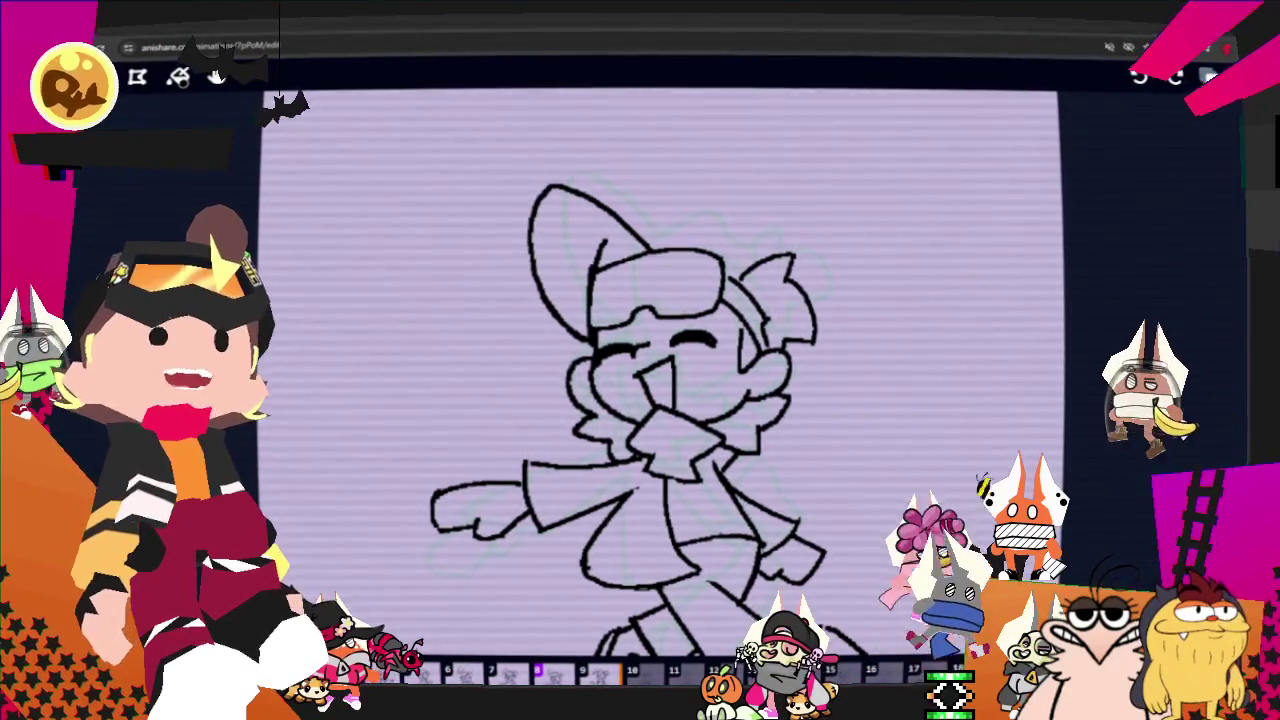
pyautogui.rightClick(105, 28)
pyautogui.click(123, 177)
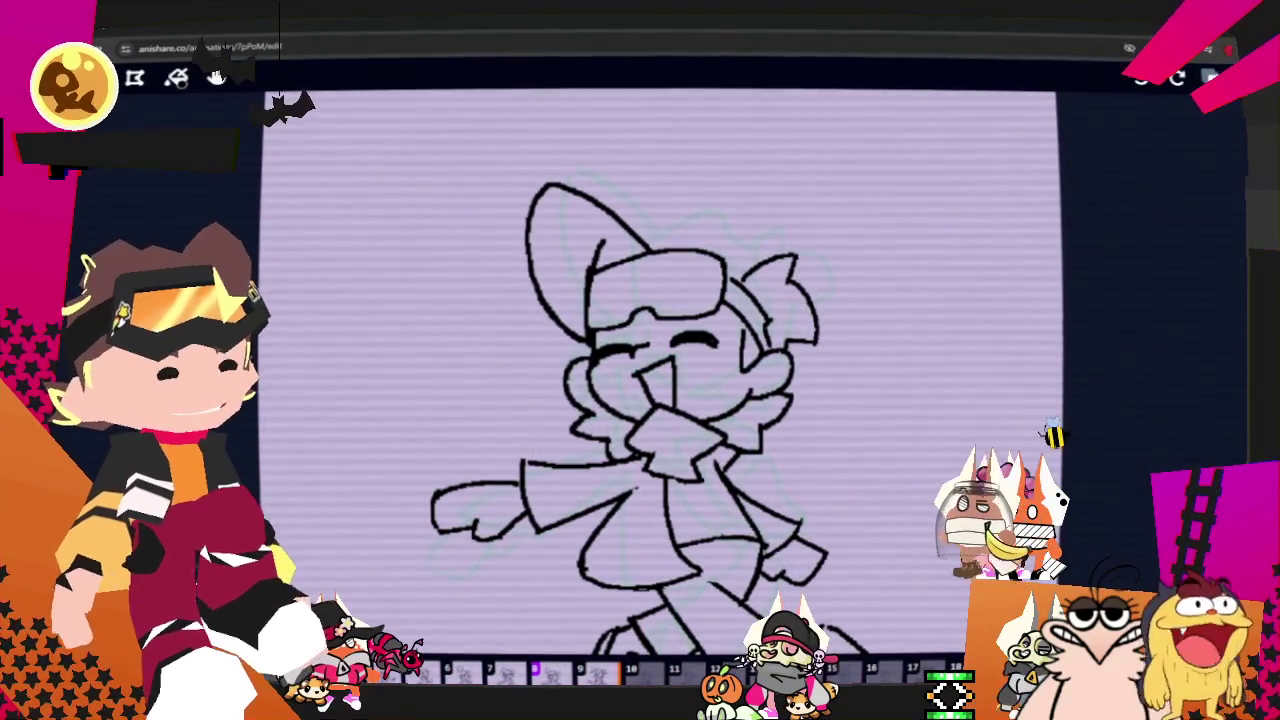
pyautogui.scroll(-2, 766, 229)
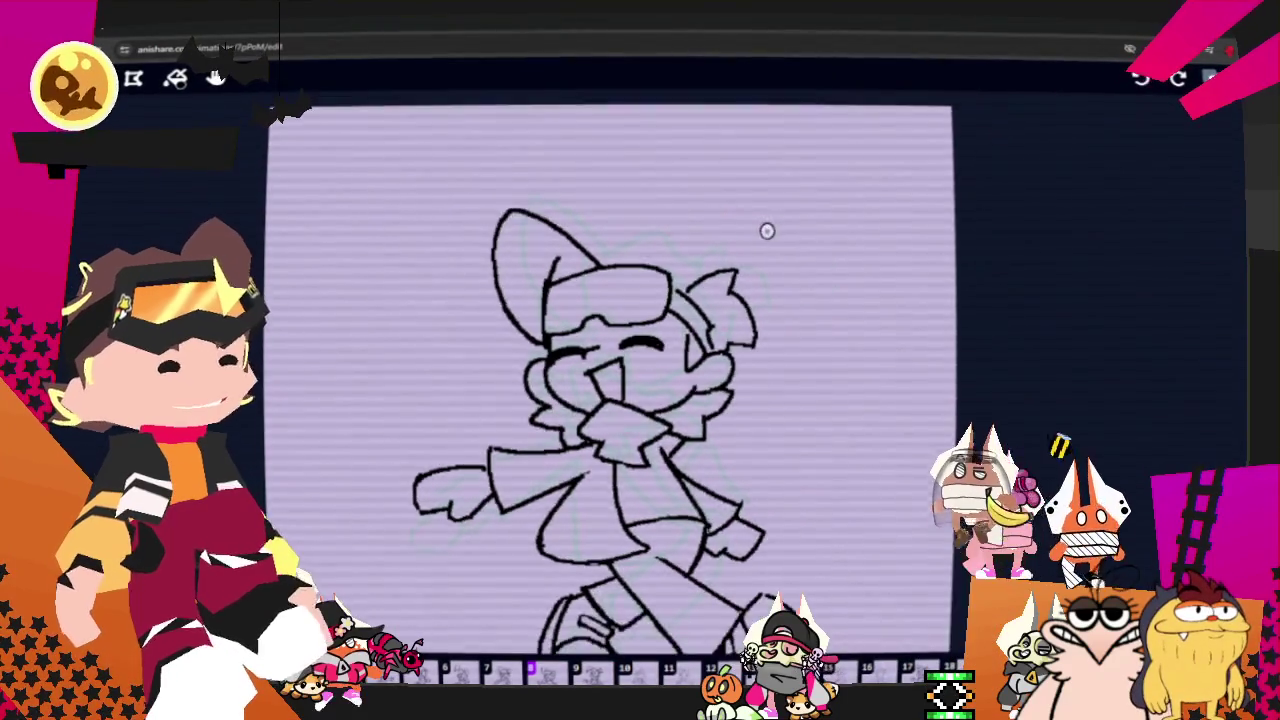
pyautogui.scroll(-1, 709, 294)
pyautogui.press('l')
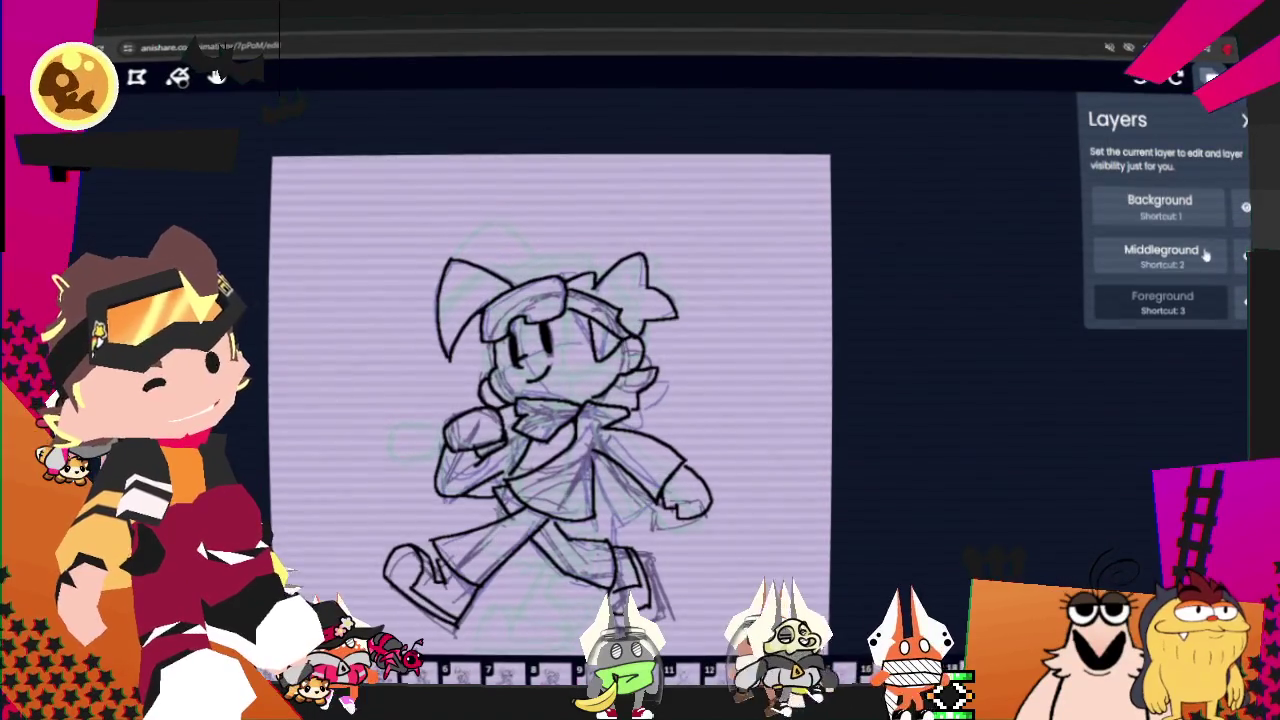
# Step: Make Middleground the editing layer and bring up the Colour Palette
pyautogui.click(1160, 255)
pyautogui.click(1210, 77)
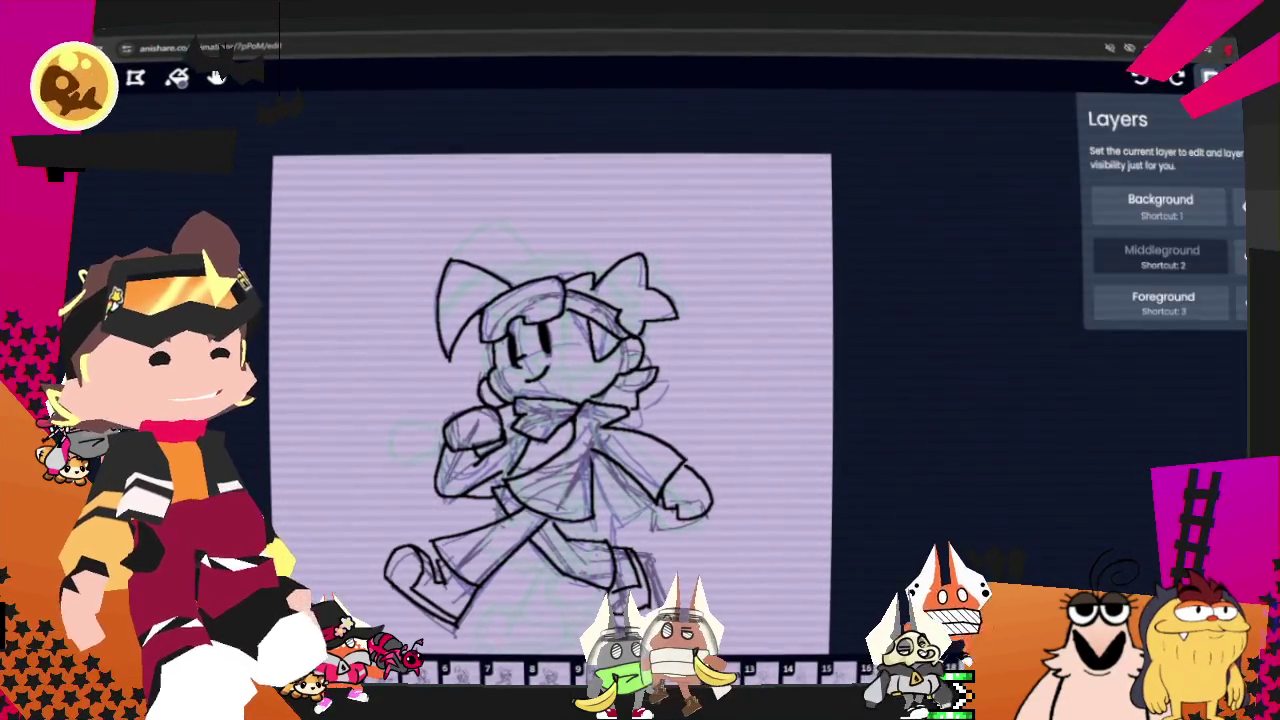
pyautogui.click(1240, 78)
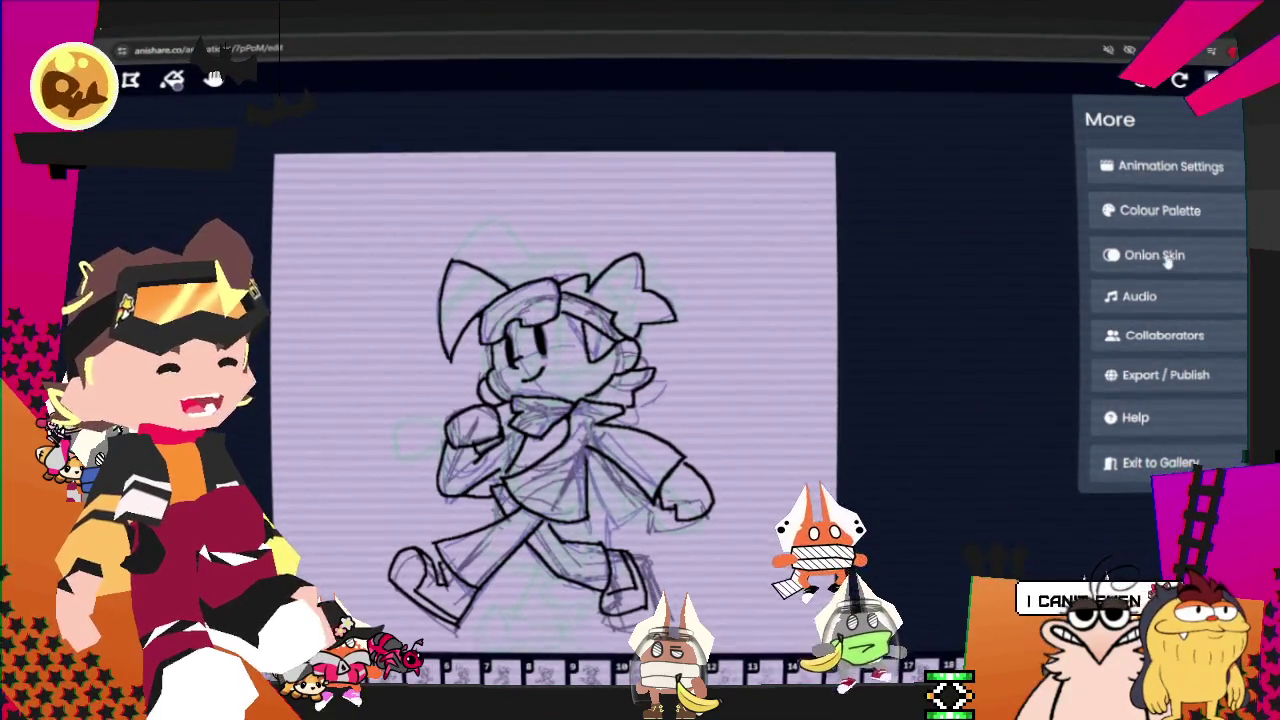
pyautogui.click(1130, 213)
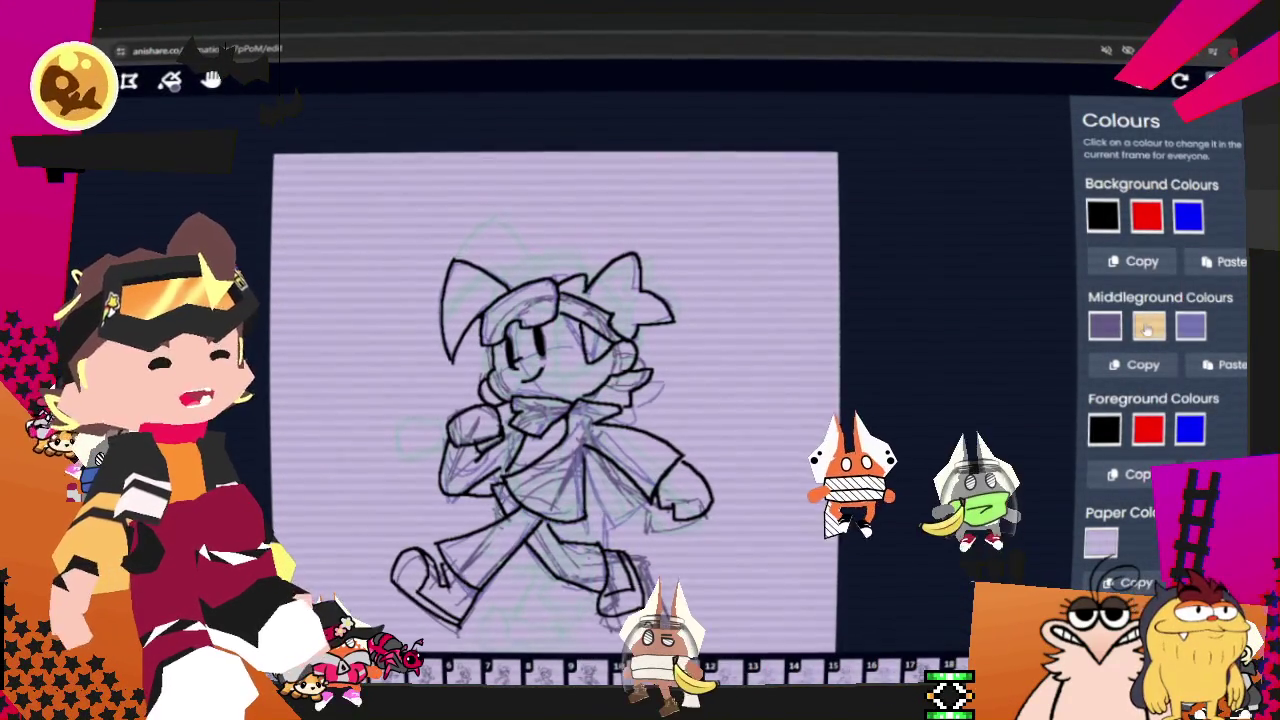
# Step: Lighten the tan Middleground swatch to a pale peach and close the palette
pyautogui.click(1149, 326)
pyautogui.moveTo(1190, 350); pyautogui.dragTo(1171, 347)
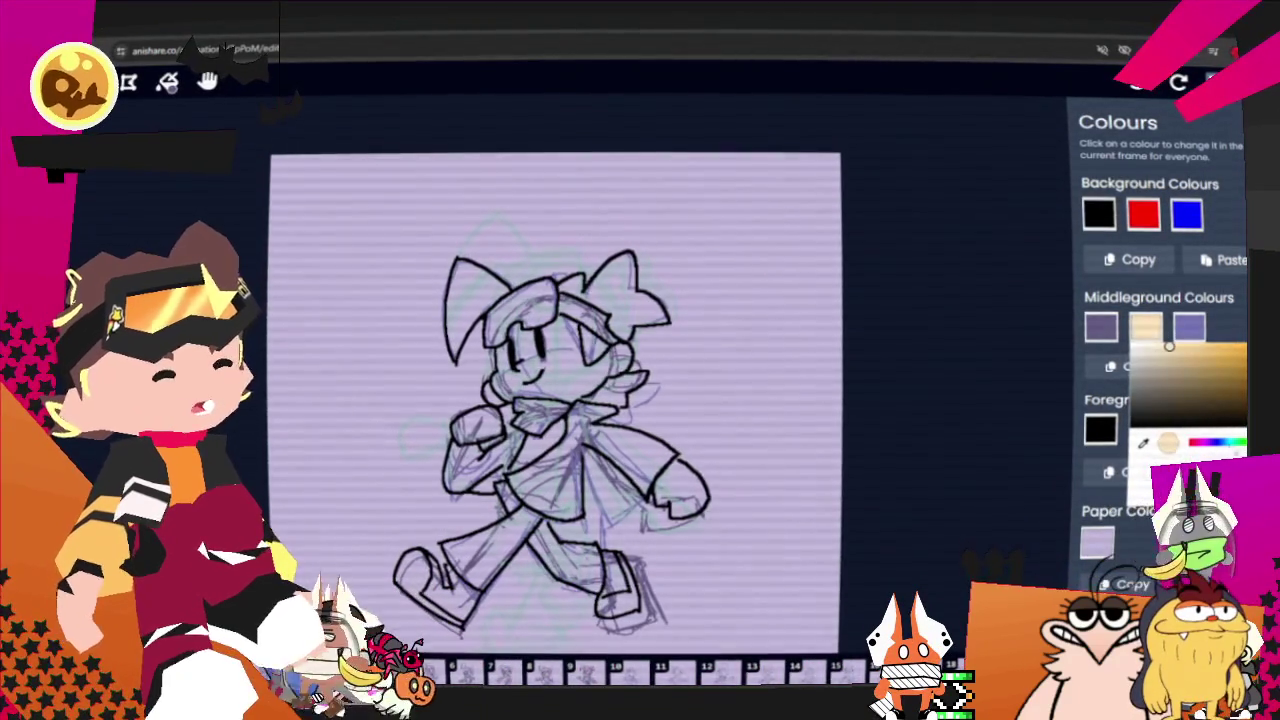
pyautogui.click(1191, 443)
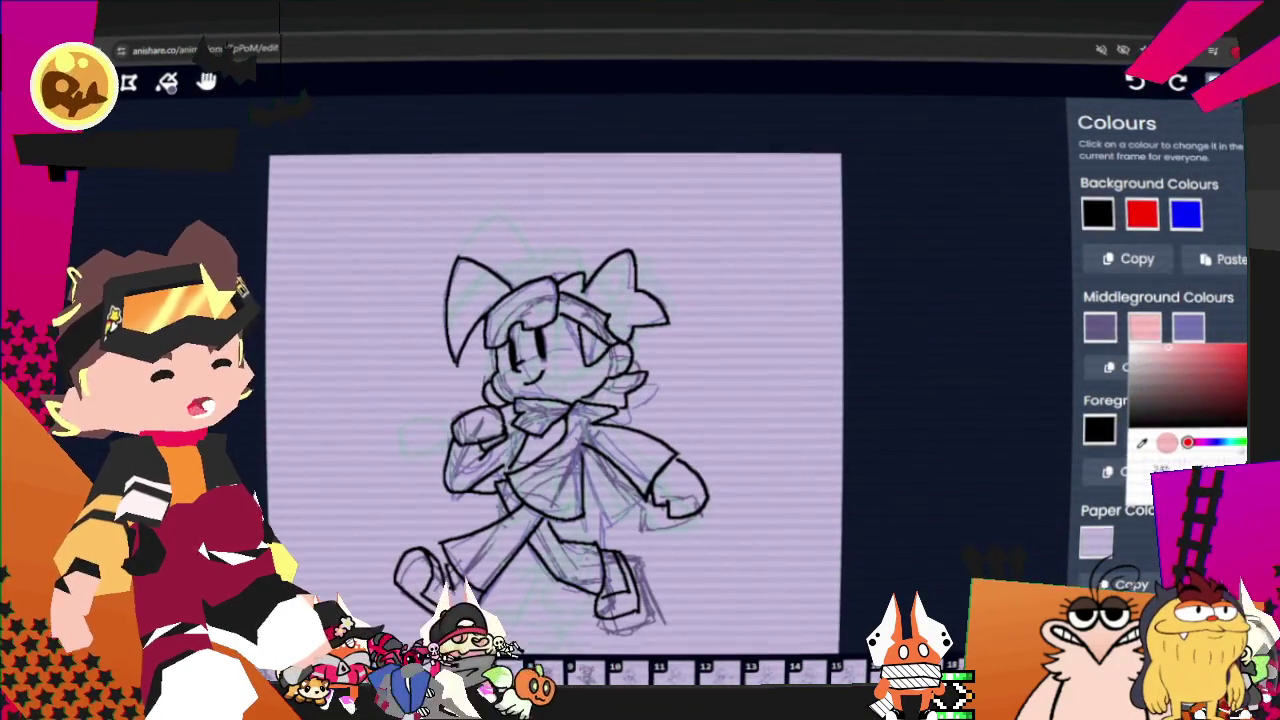
pyautogui.click(1194, 443)
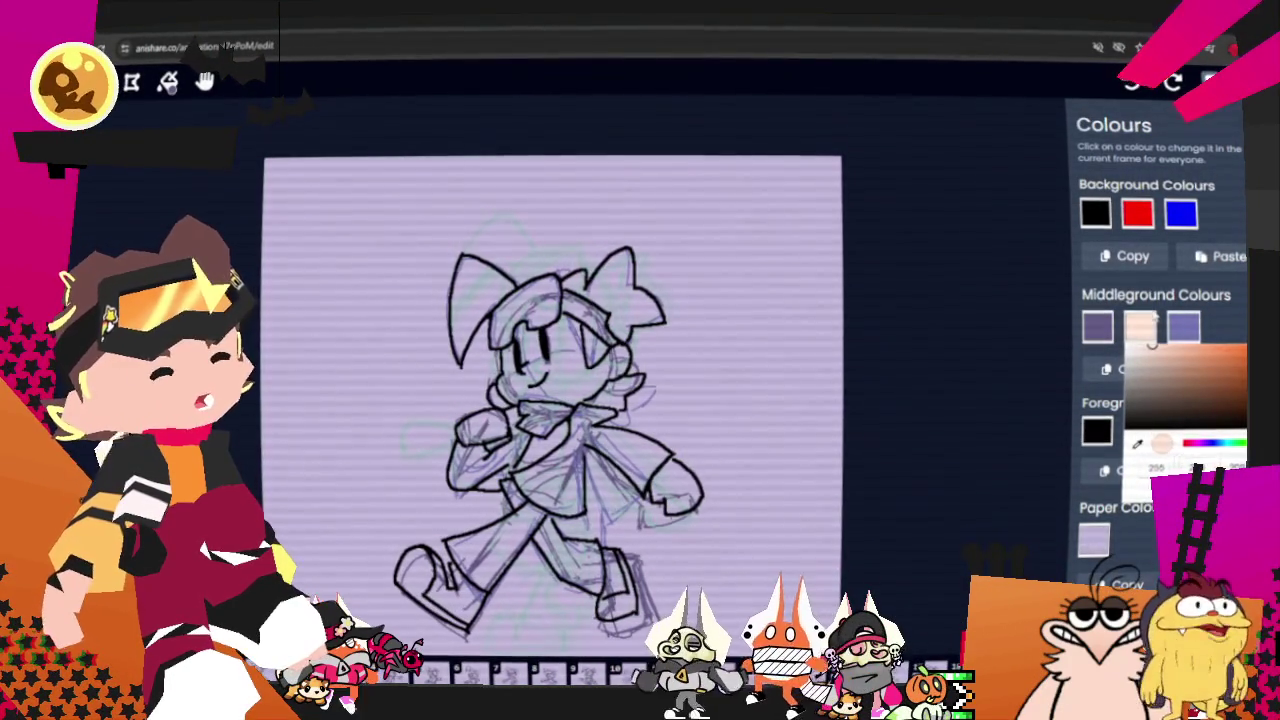
pyautogui.click(1222, 323)
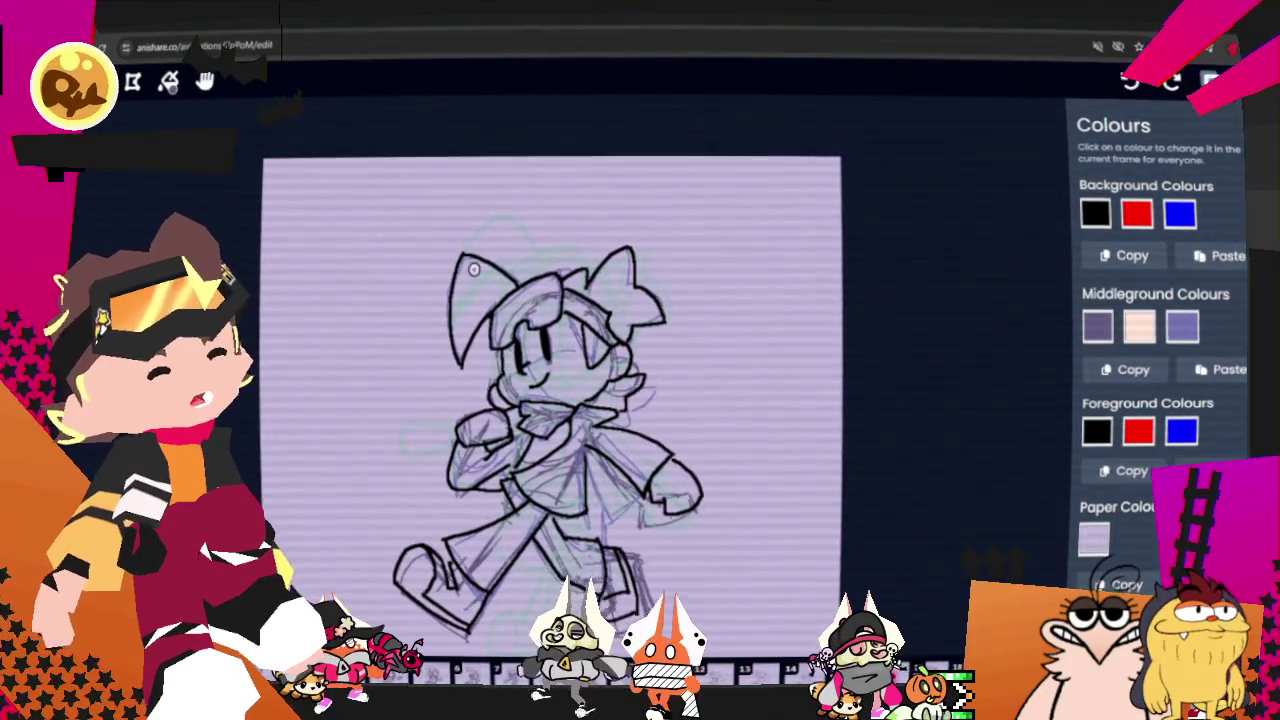
pyautogui.press('Escape')
# Step: Set the eraser to size 25, pan the drawing, and erase rough sketch lines on torso and legs
pyautogui.press('b')
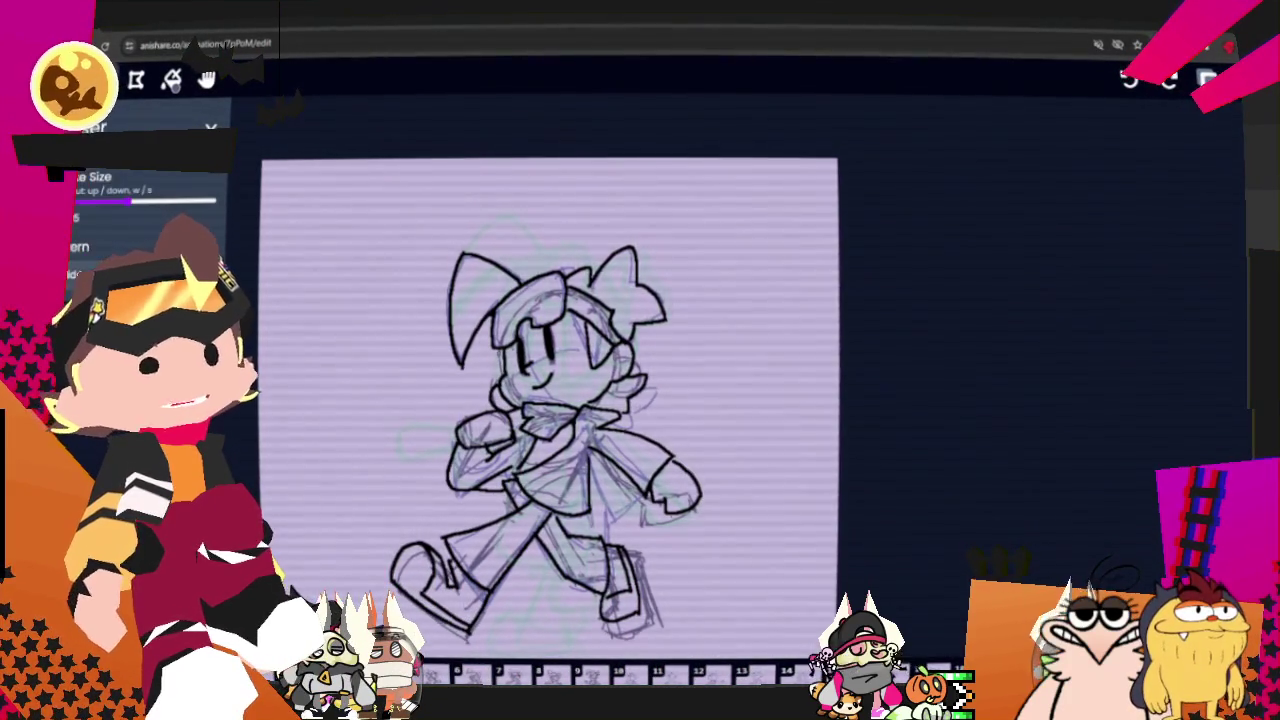
pyautogui.moveTo(131, 202); pyautogui.dragTo(182, 202)
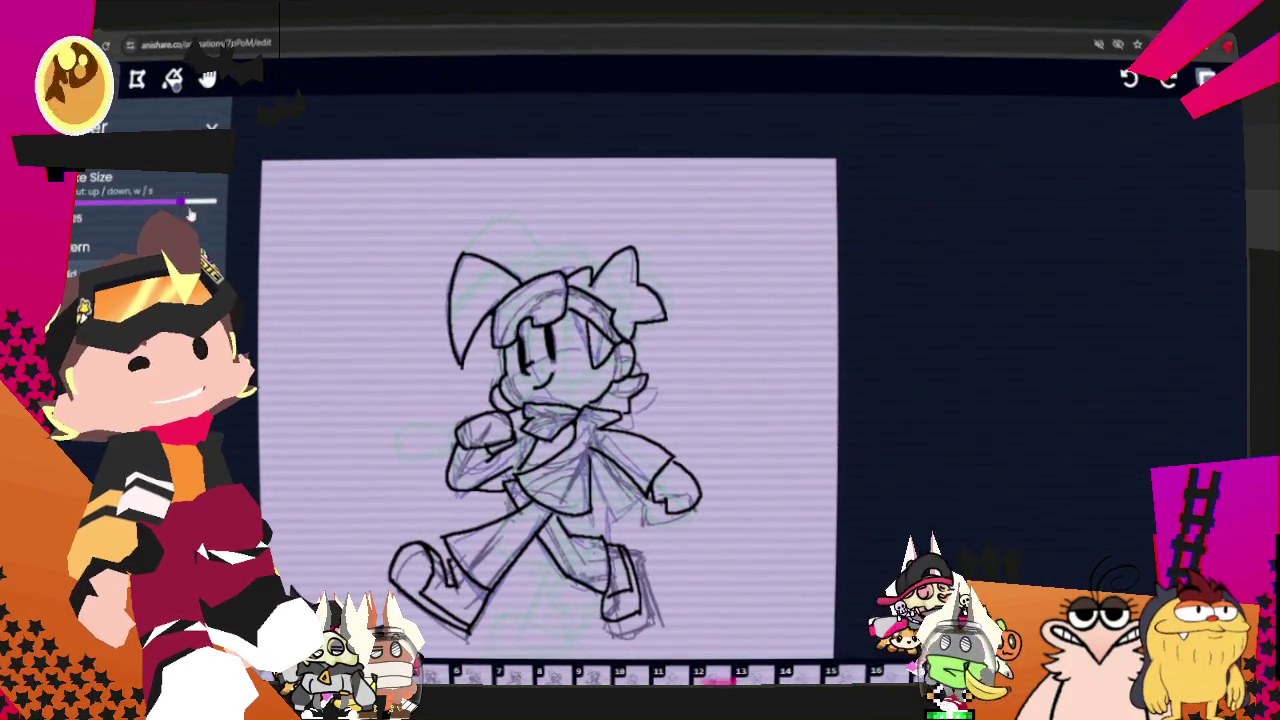
pyautogui.click(207, 80)
pyautogui.moveTo(414, 213); pyautogui.dragTo(507, 155)
pyautogui.press('b')
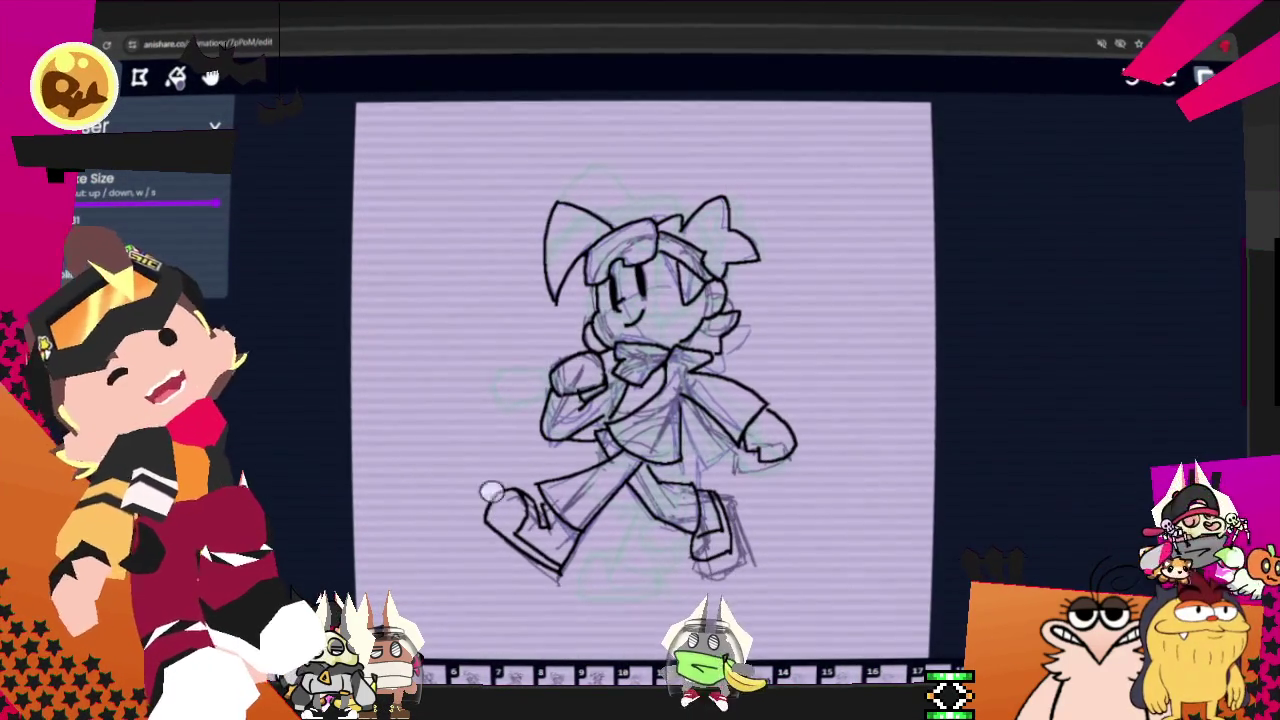
pyautogui.moveTo(537, 590); pyautogui.dragTo(619, 540)
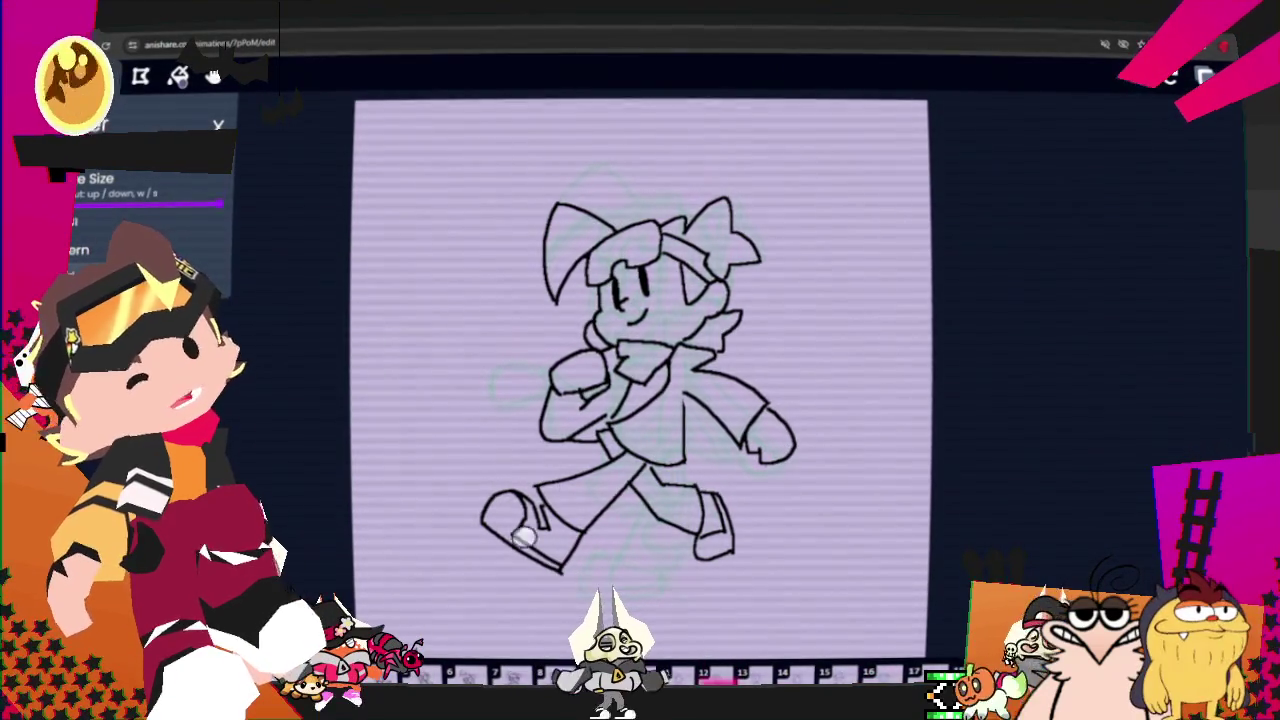
# Step: Compare neighbouring walk frames and clear leftover sketch strokes around the raised hand
pyautogui.press('Left')
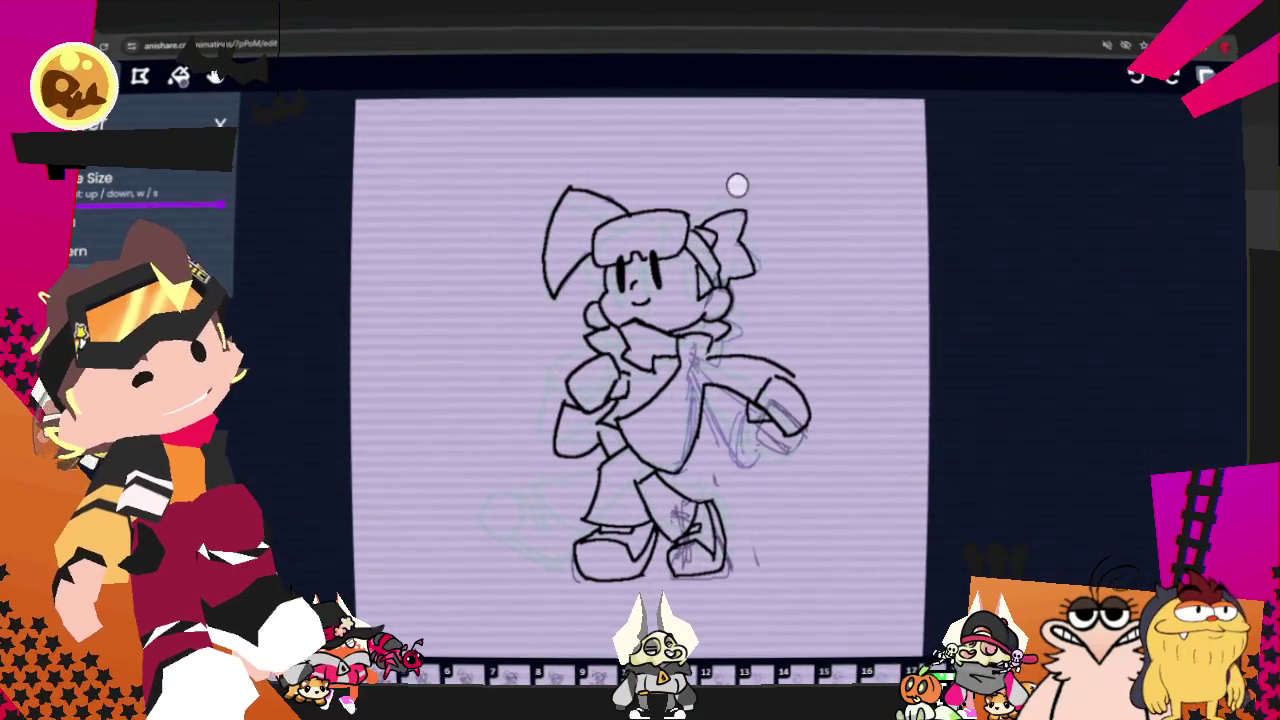
pyautogui.press('Right')
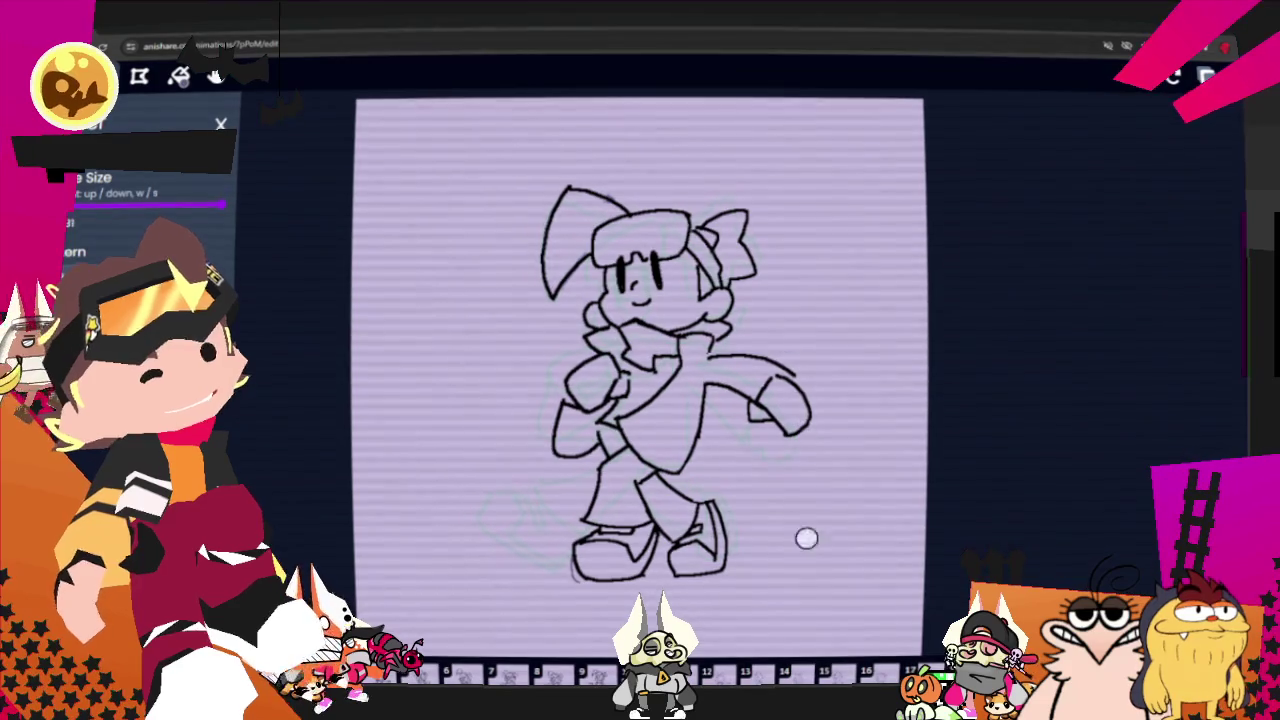
pyautogui.press('Left')
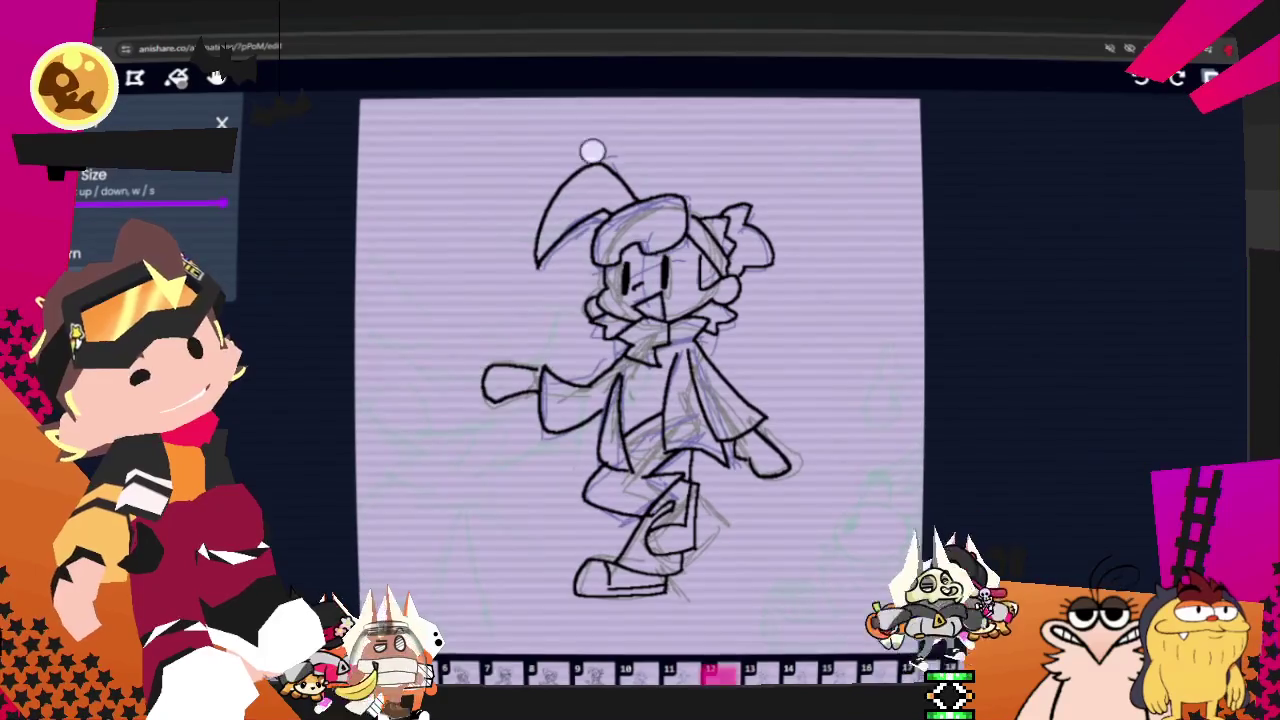
pyautogui.press('Left')
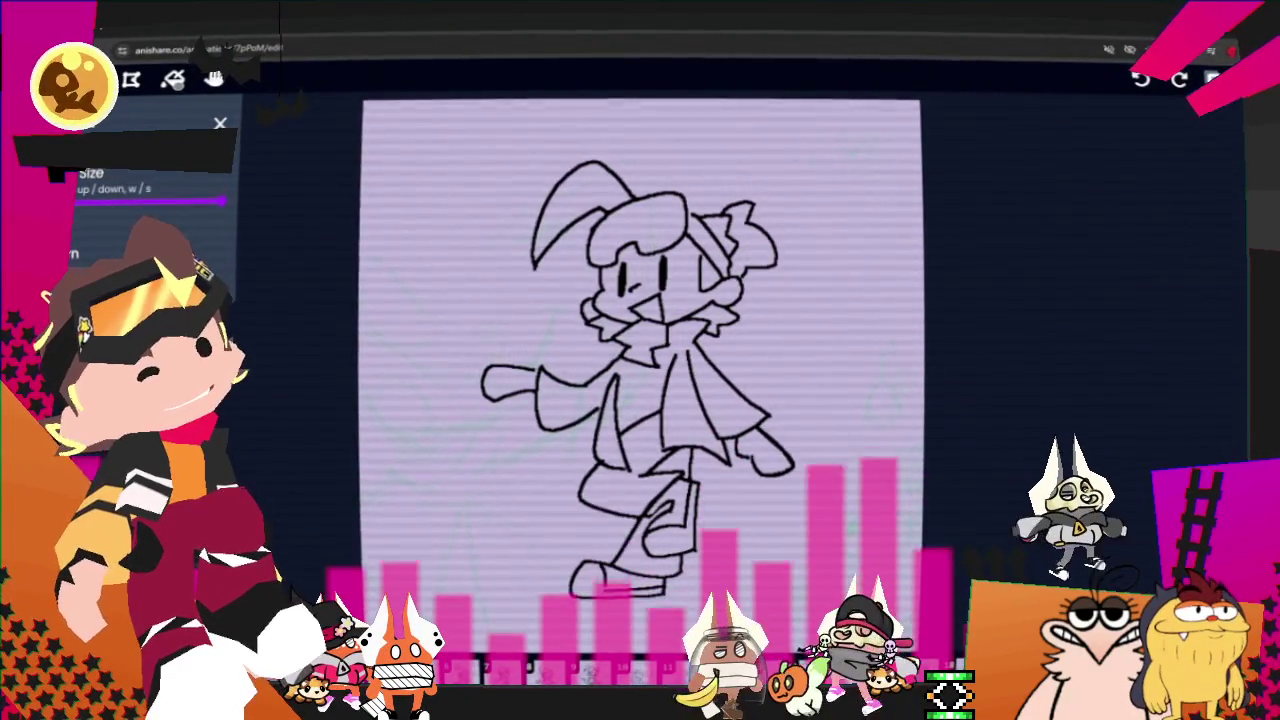
pyautogui.press('Left')
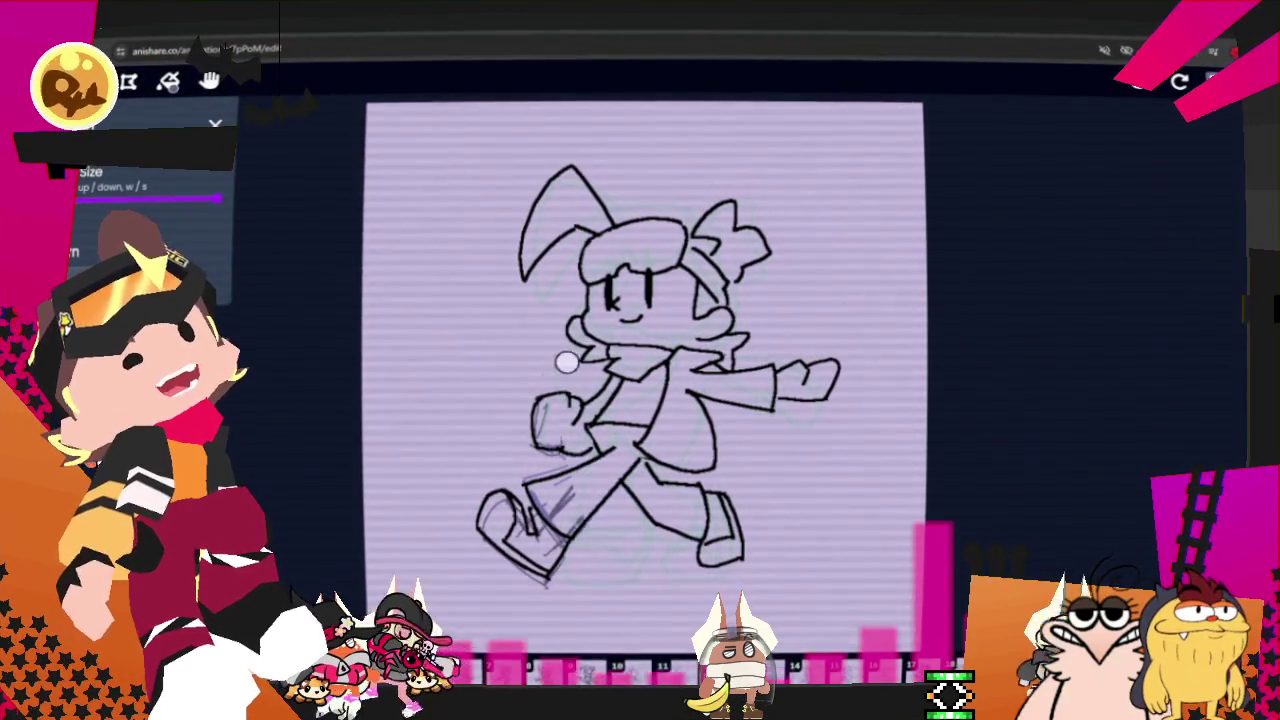
pyautogui.press('Right')
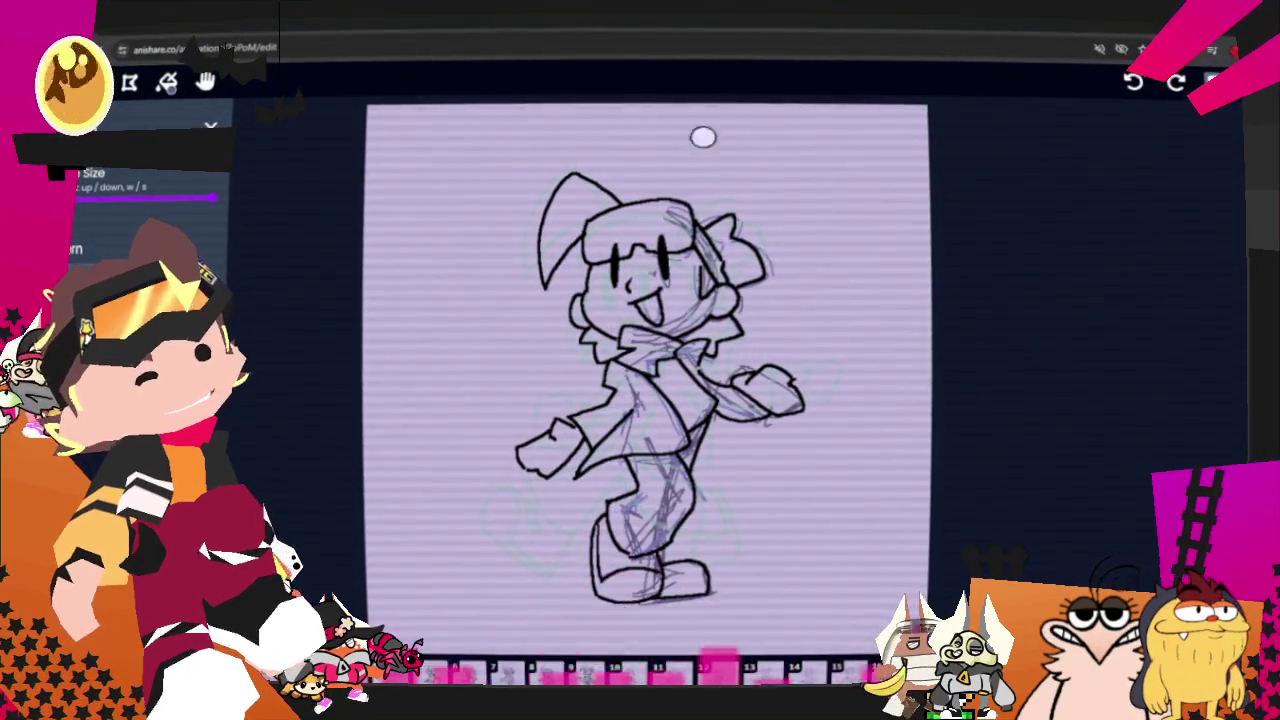
pyautogui.hotkey('ctrl', 'z')
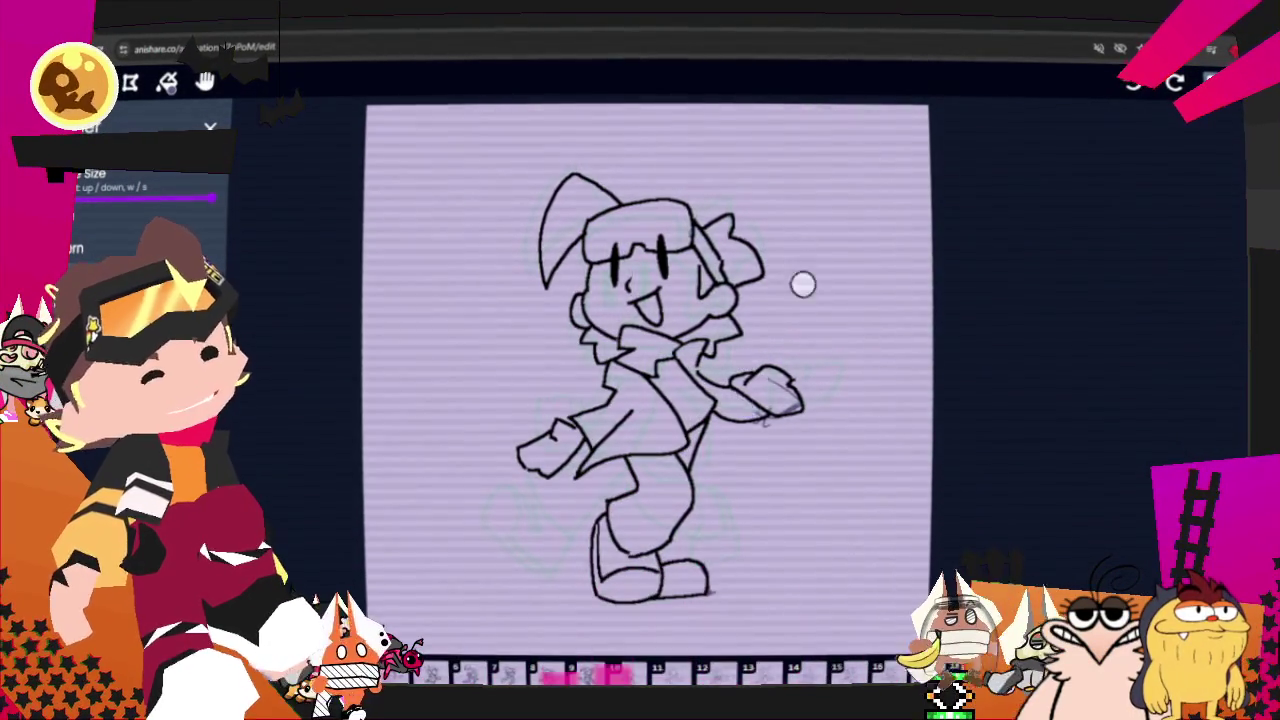
pyautogui.hotkey('ctrl', 'z')
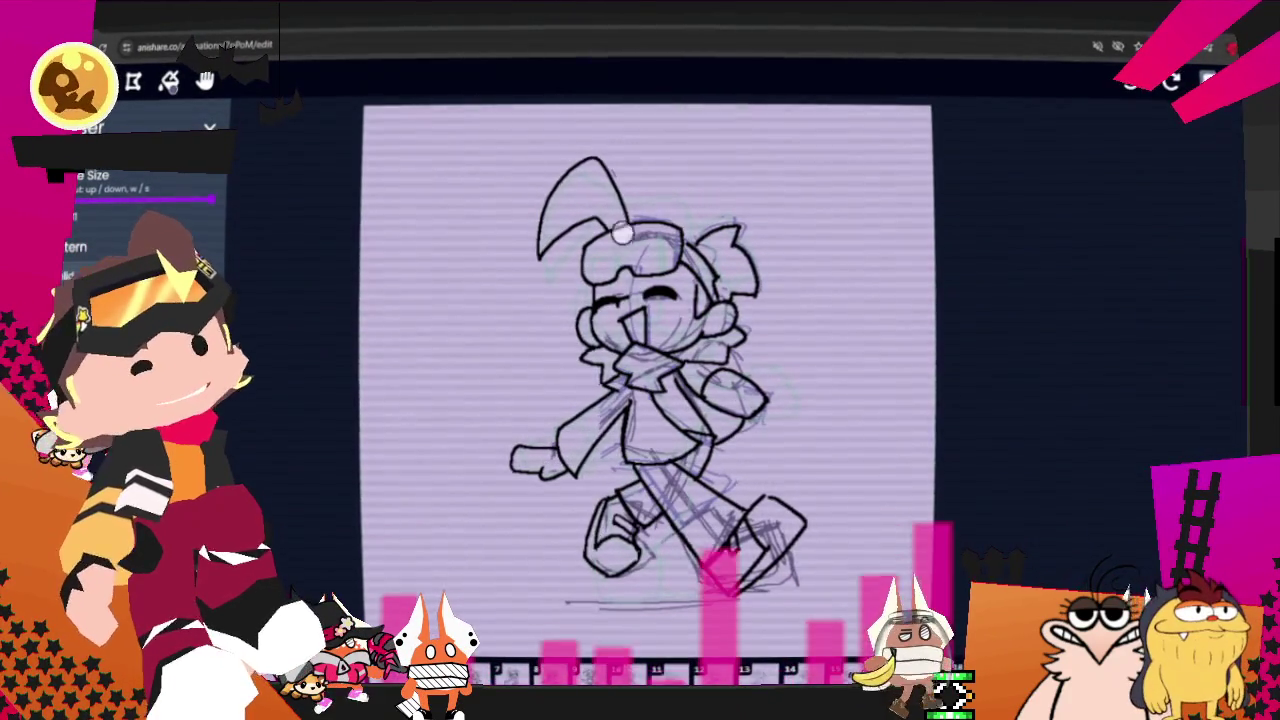
pyautogui.press('v')
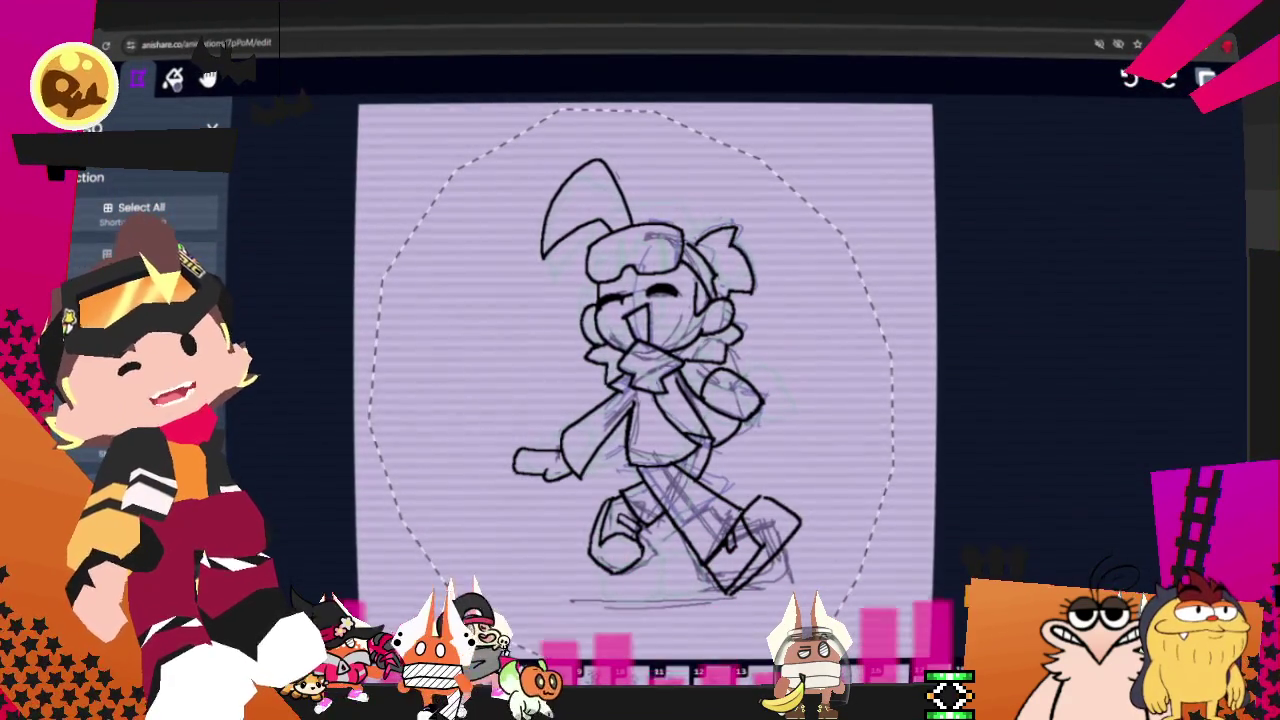
# Step: Advance to the jumping-pose frame and make Middleground the layer being edited
pyautogui.press('Right')
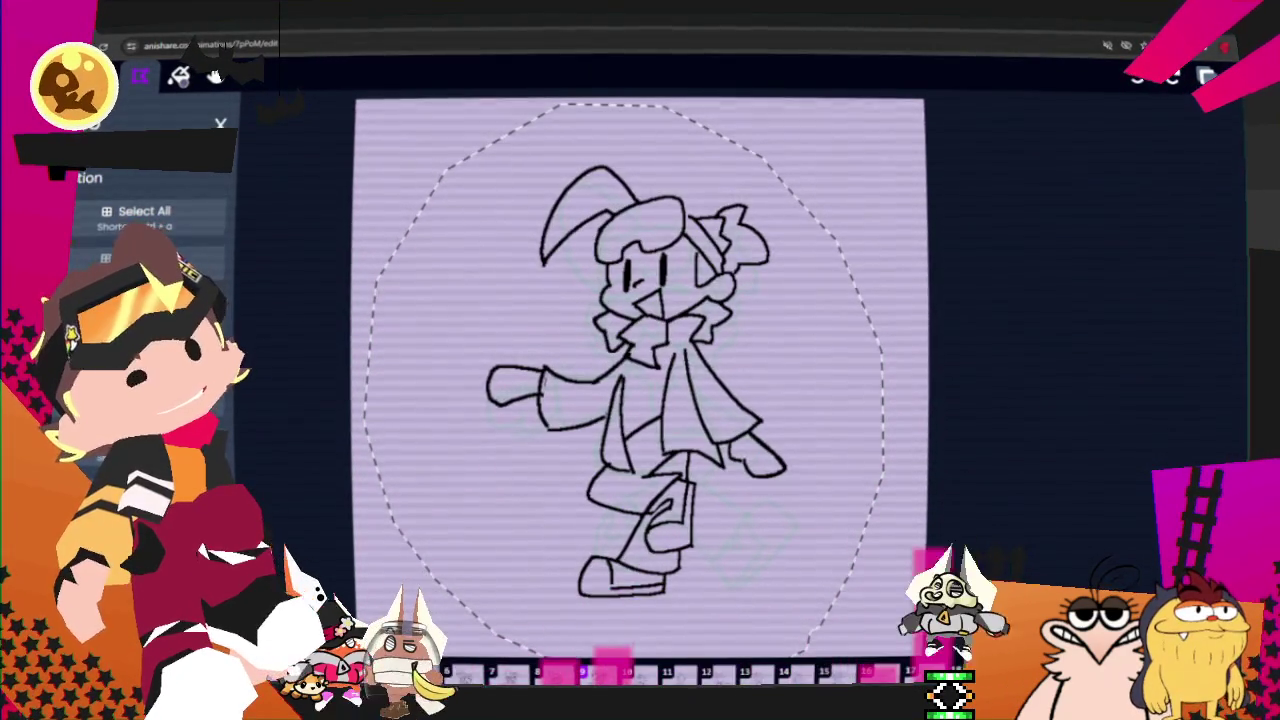
pyautogui.click(1207, 77)
pyautogui.click(1160, 255)
pyautogui.click(1207, 77)
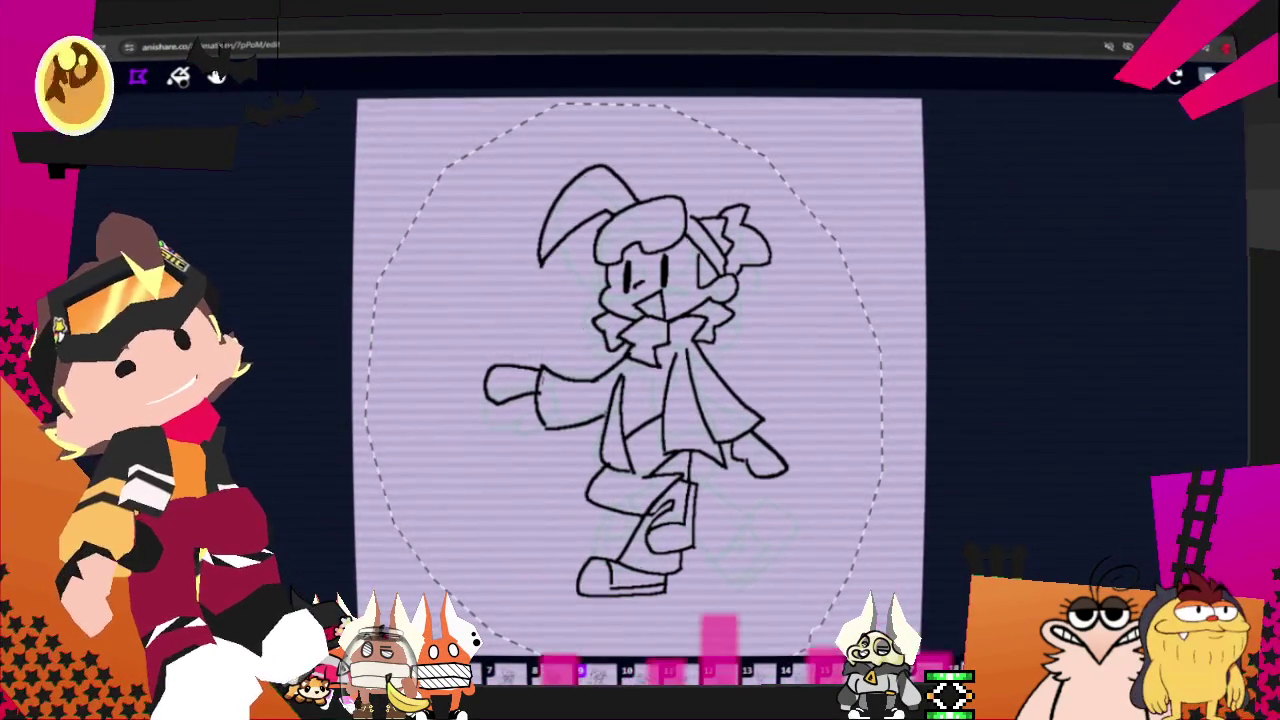
# Step: Clear the selection and close the selection options, leaving the line drawing intact
pyautogui.click(138, 77)
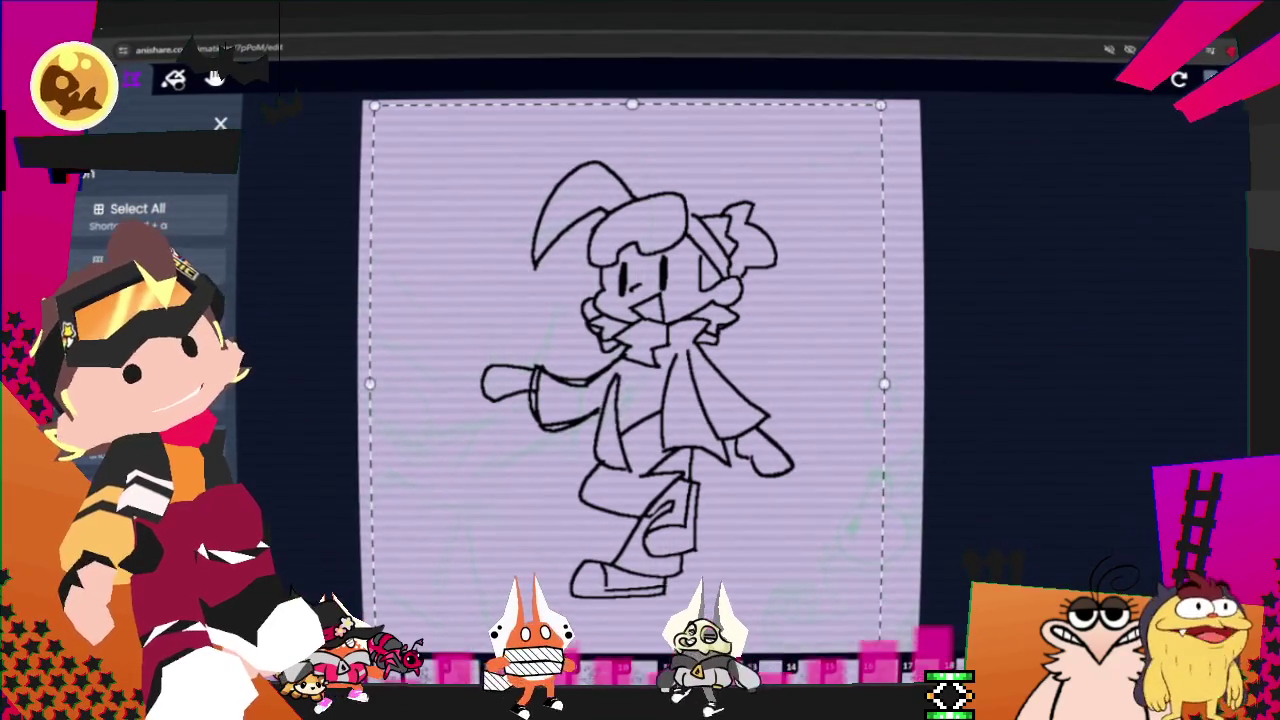
pyautogui.press('Escape')
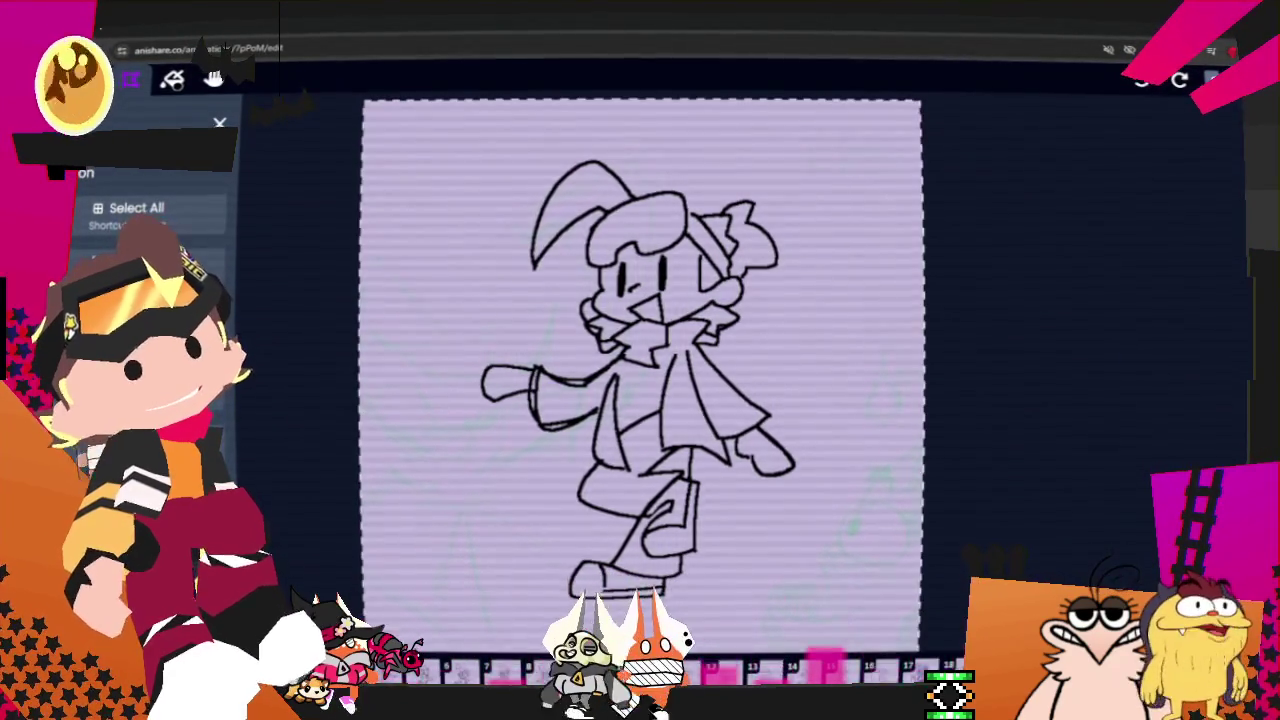
pyautogui.press('Delete')
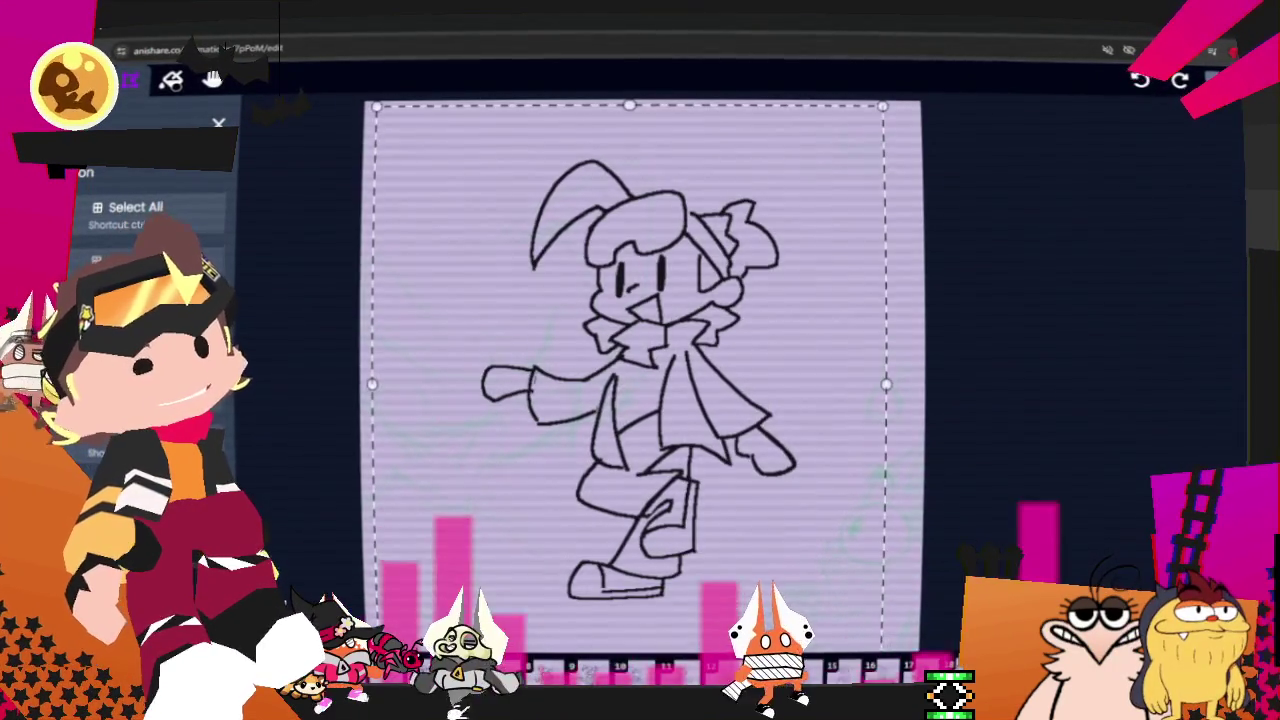
pyautogui.press('Escape')
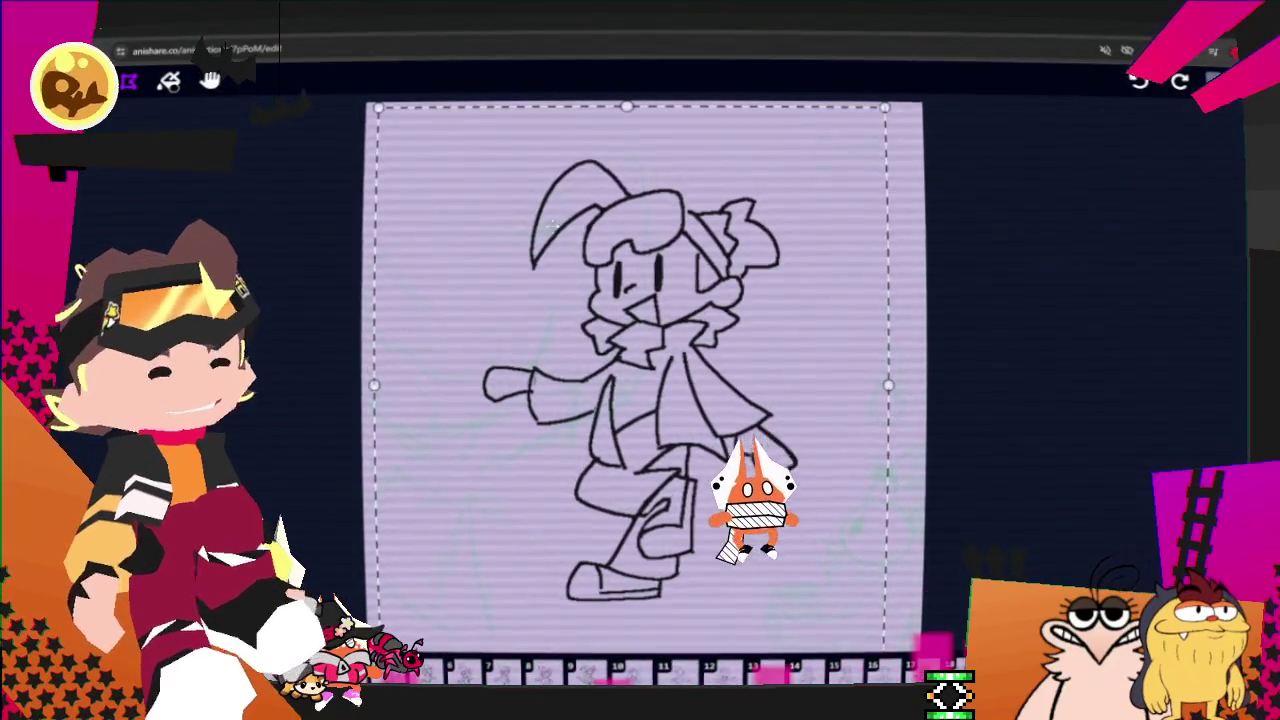
pyautogui.scroll(2, 640, 380)
# Step: Make Middleground the active layer and switch to the brush
pyautogui.press('l')
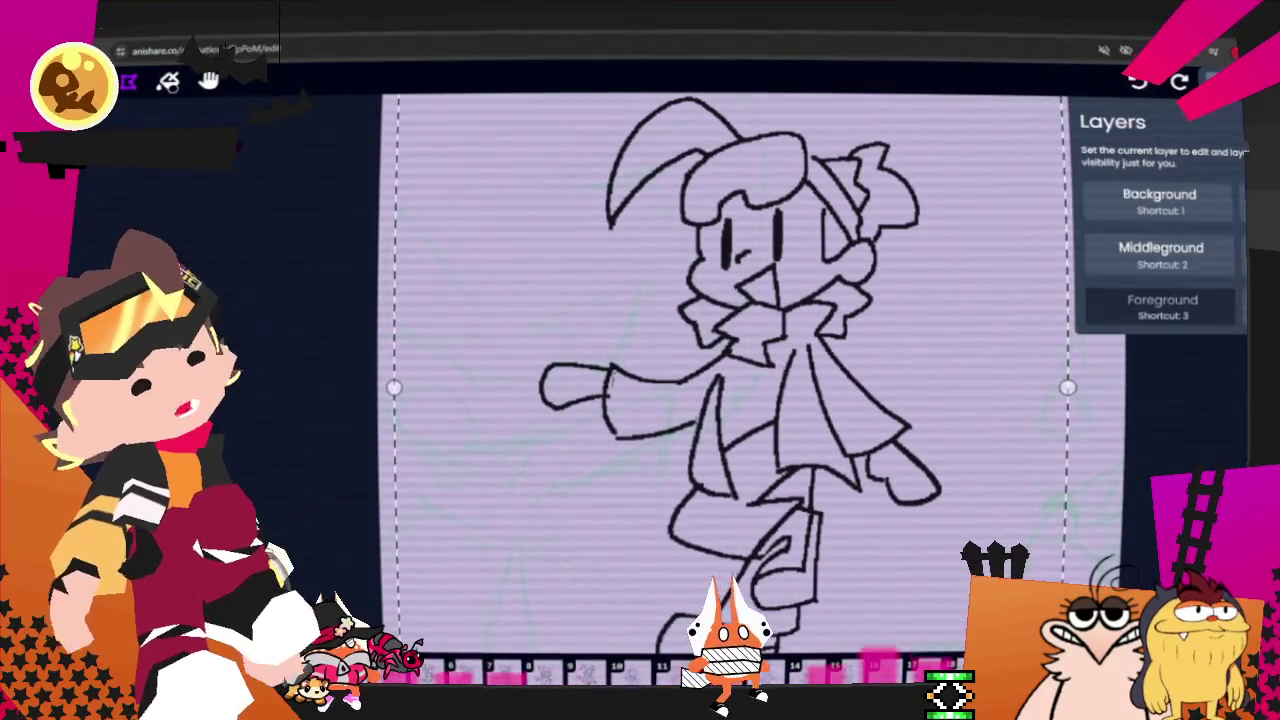
pyautogui.click(1190, 258)
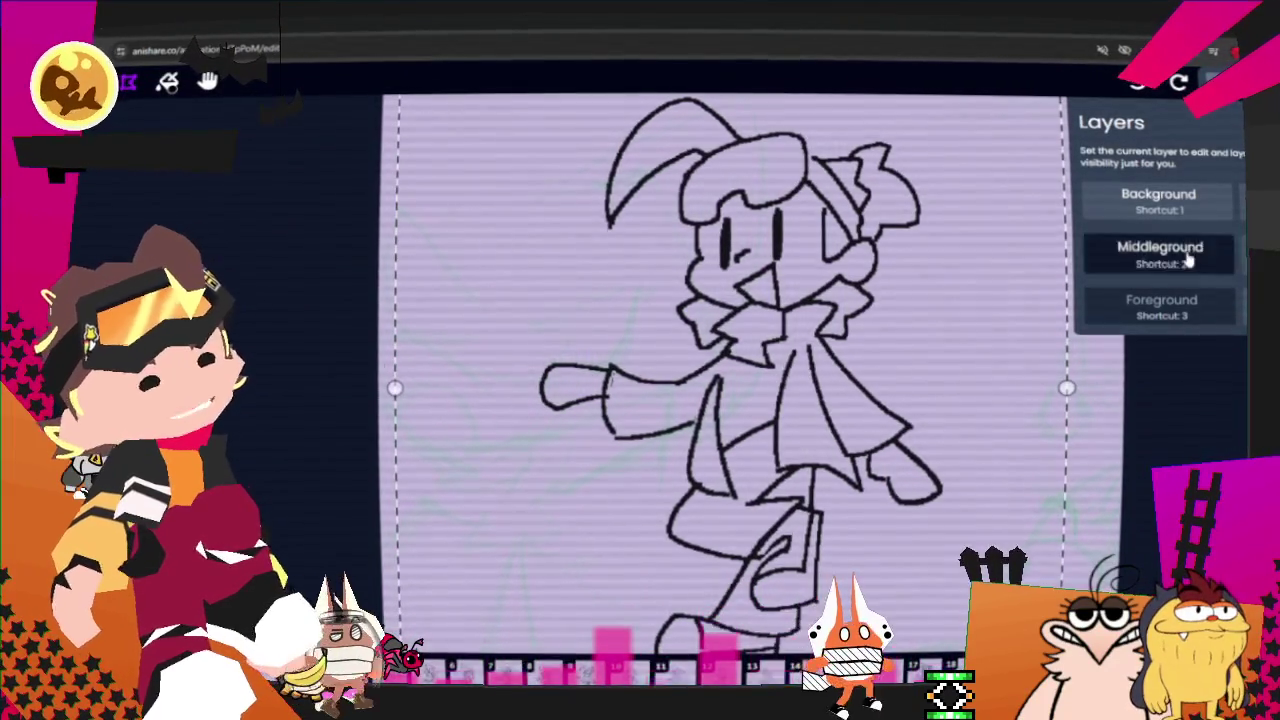
pyautogui.click(146, 82)
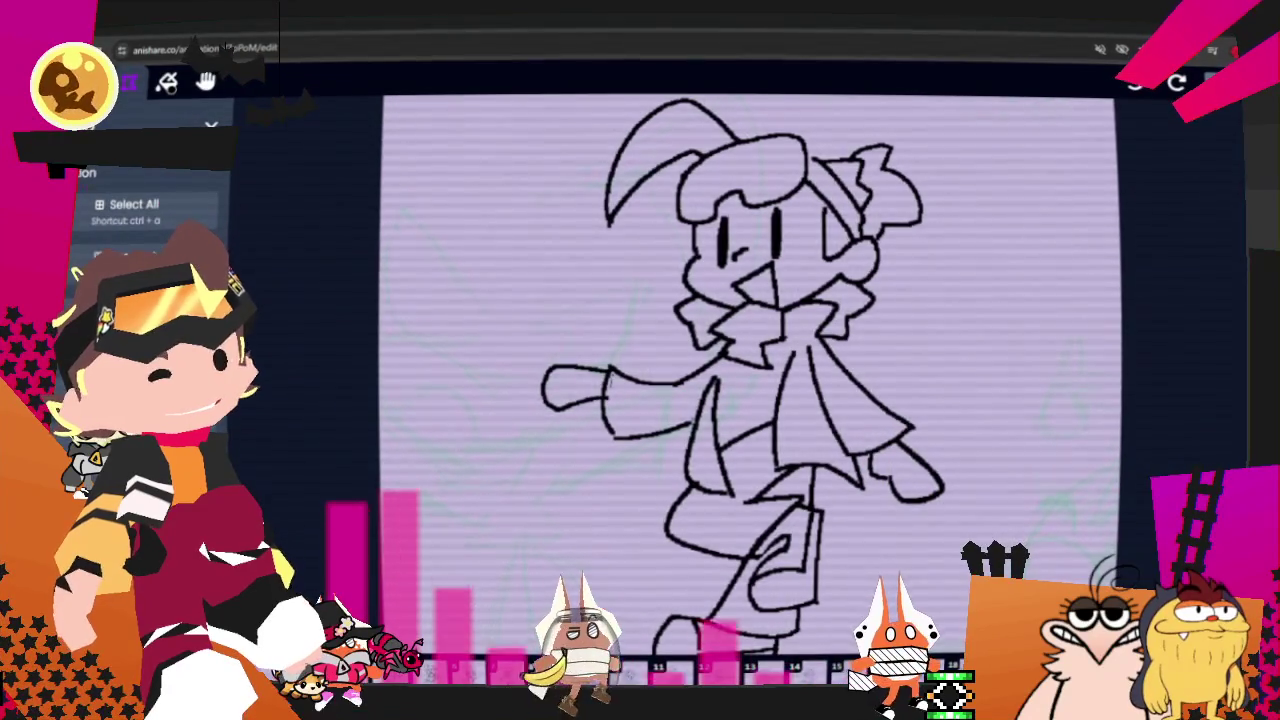
pyautogui.press('l')
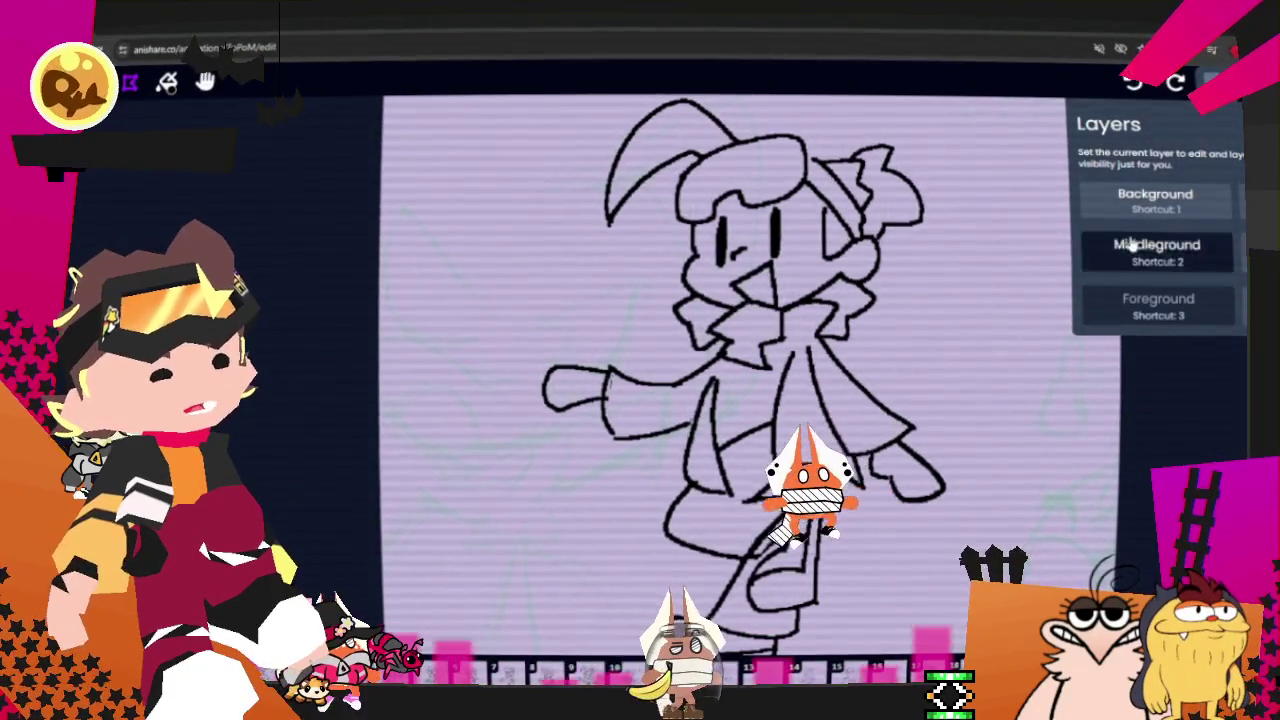
pyautogui.click(167, 82)
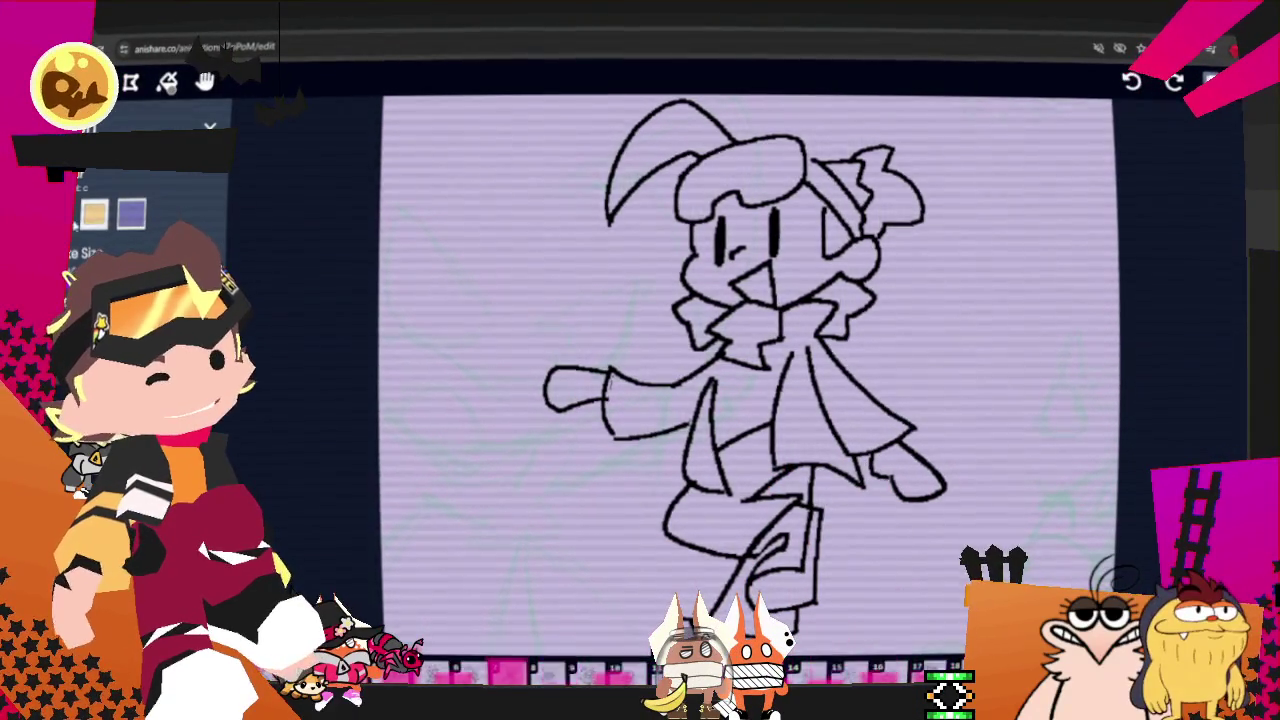
# Step: Centre the character's head and paint tan skin colour across most of the face
pyautogui.scroll(3, 471, 163)
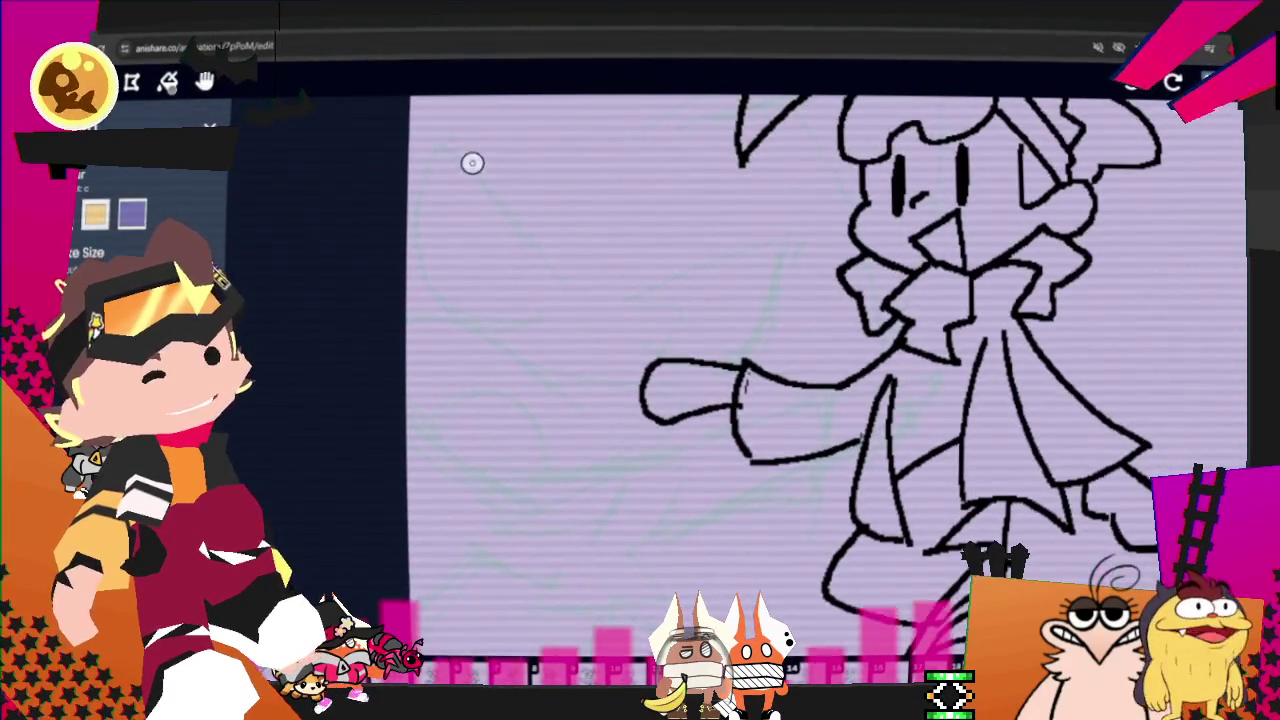
pyautogui.click(205, 82)
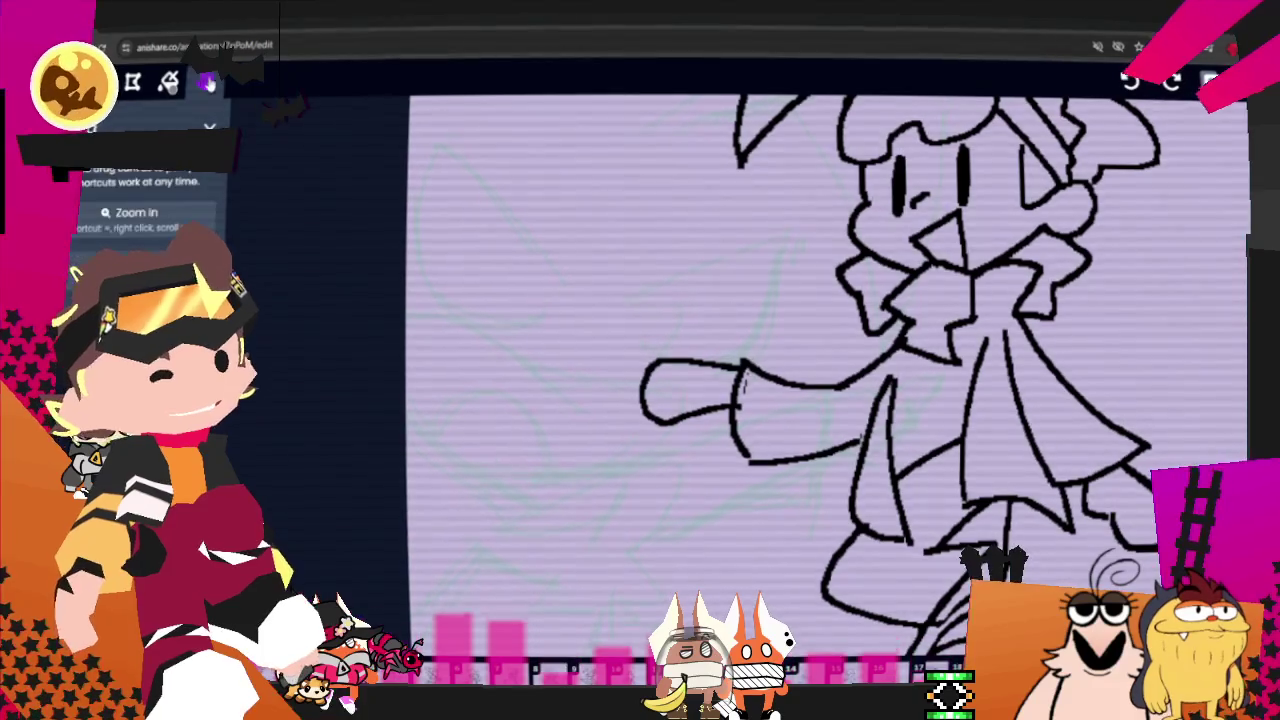
pyautogui.moveTo(950, 150); pyautogui.dragTo(609, 308)
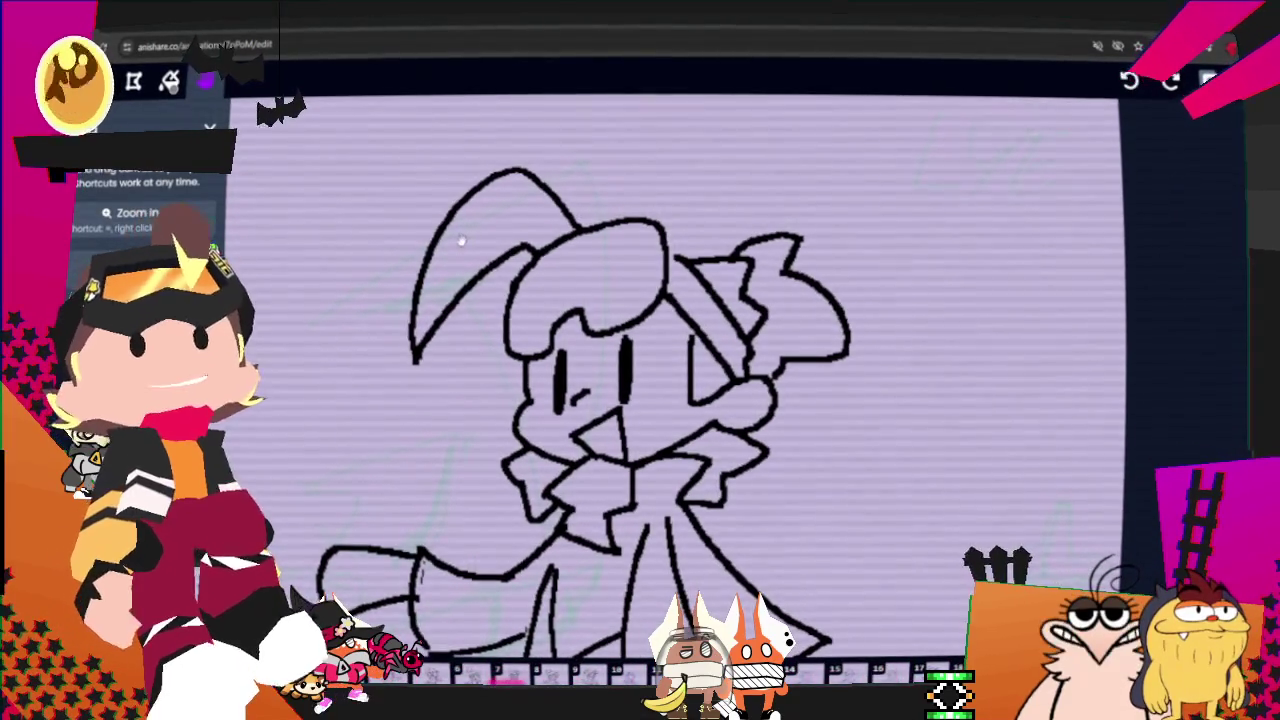
pyautogui.press('b')
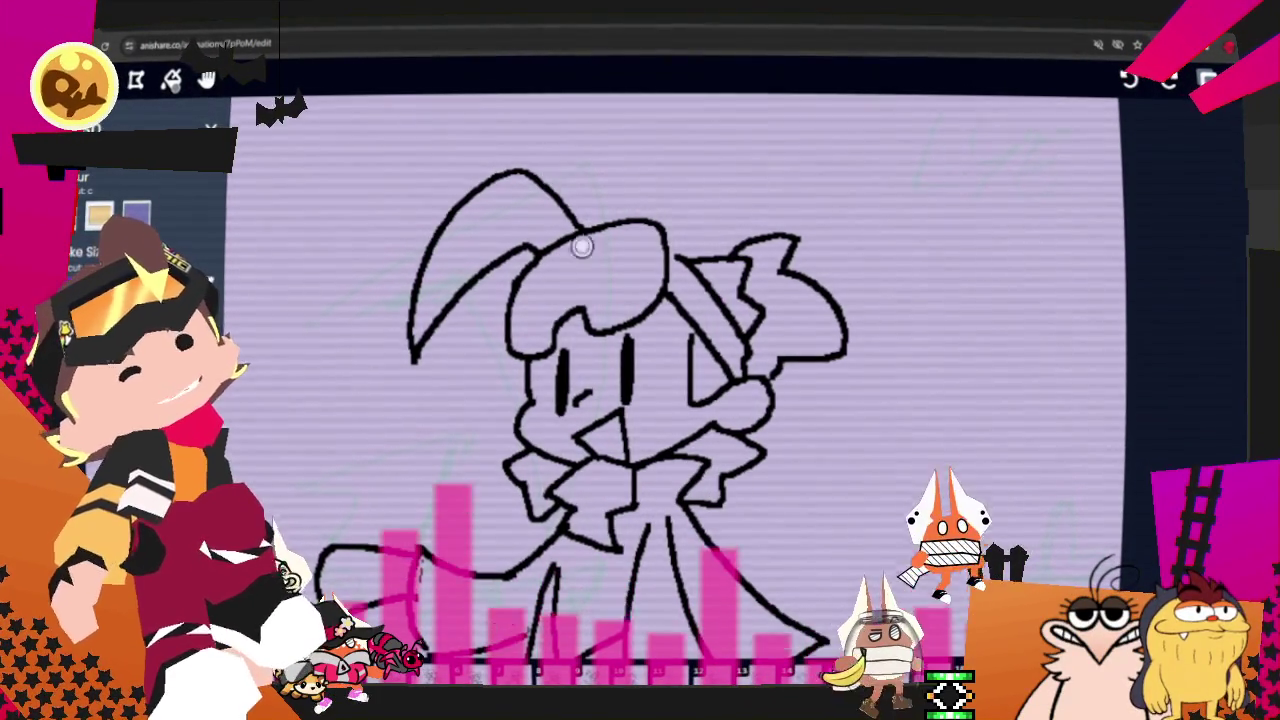
pyautogui.moveTo(561, 338); pyautogui.dragTo(544, 416)
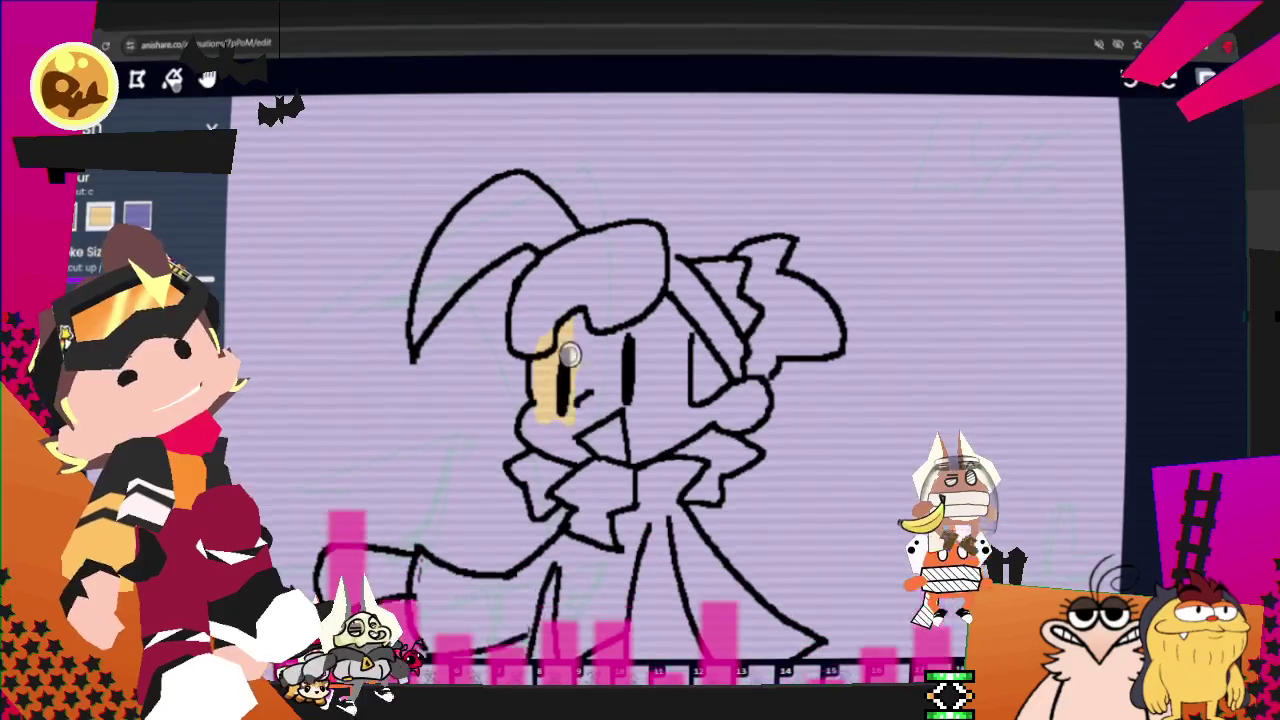
pyautogui.moveTo(569, 354); pyautogui.dragTo(633, 398)
pyautogui.moveTo(665, 305)
pyautogui.mouseDown()
pyautogui.moveTo(674, 400)
pyautogui.moveTo(752, 385)
pyautogui.moveTo(737, 423)
pyautogui.moveTo(660, 437)
pyautogui.moveTo(636, 414)
pyautogui.moveTo(589, 424)
pyautogui.mouseUp()
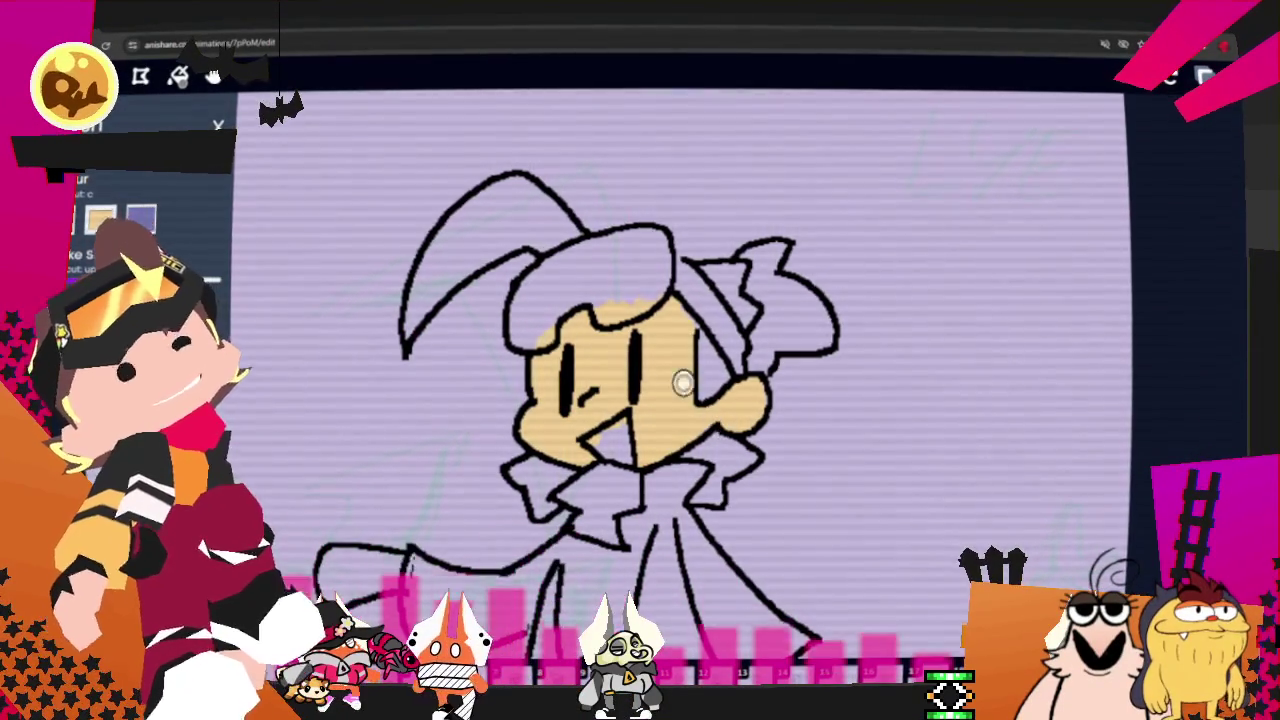
# Step: Adjust the tan Middleground skin swatch toward a light peach in the colour picker
pyautogui.click(1171, 214)
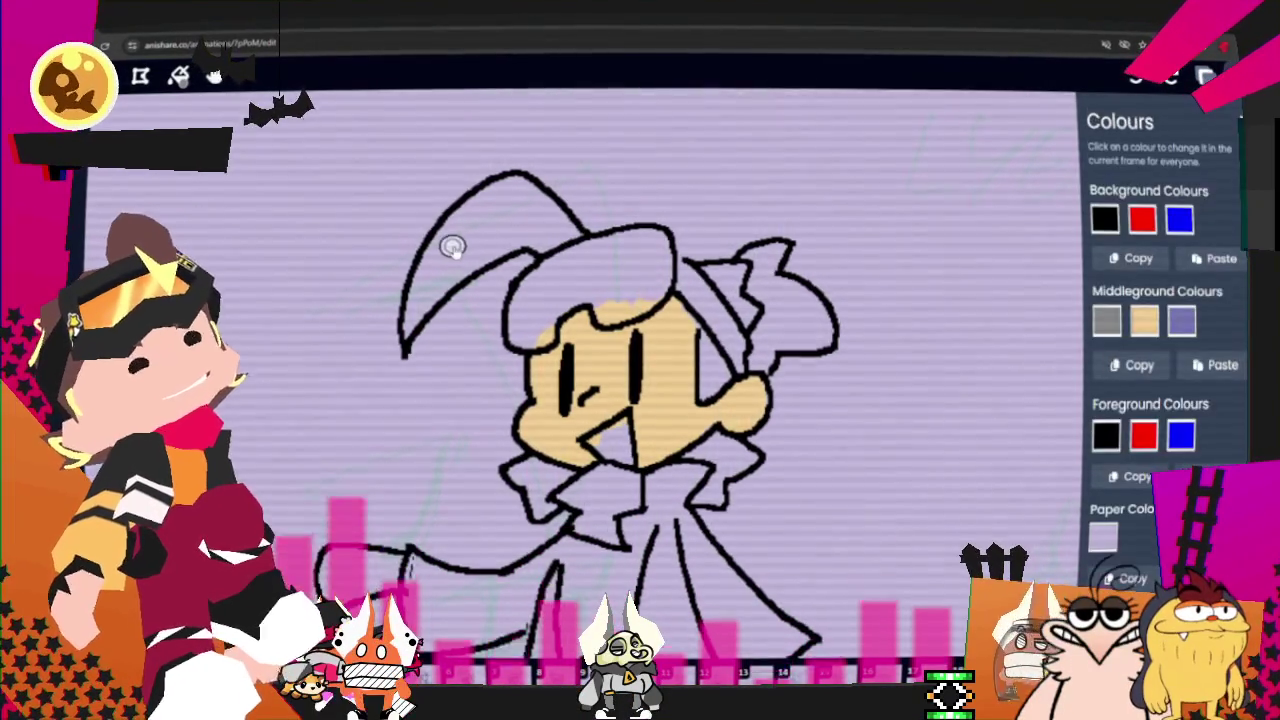
pyautogui.click(1145, 320)
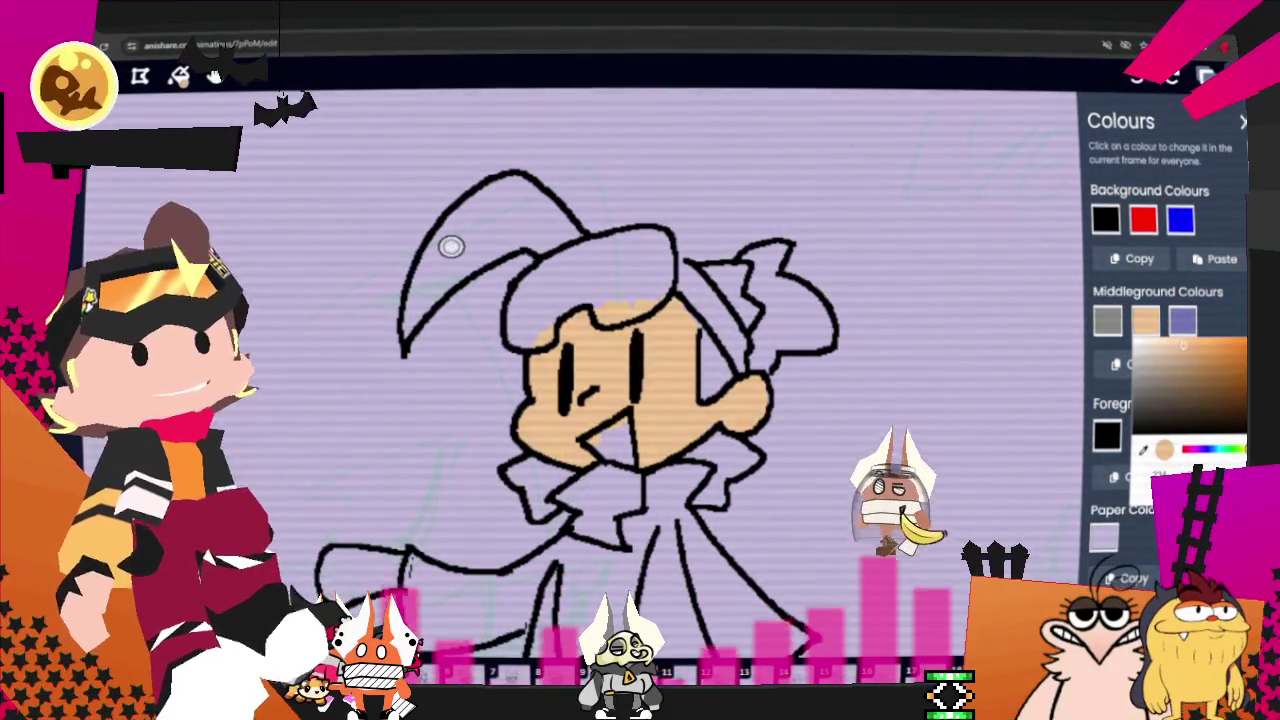
pyautogui.click(1183, 345)
pyautogui.click(1185, 346)
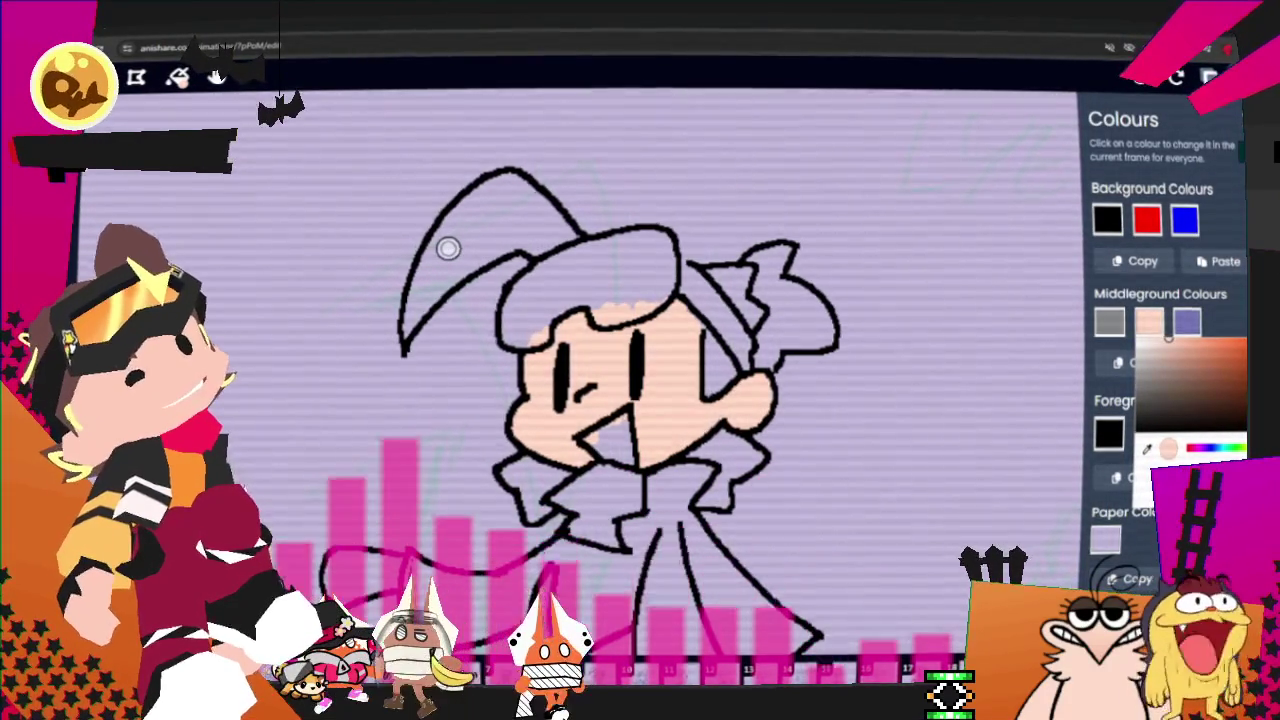
pyautogui.click(652, 370)
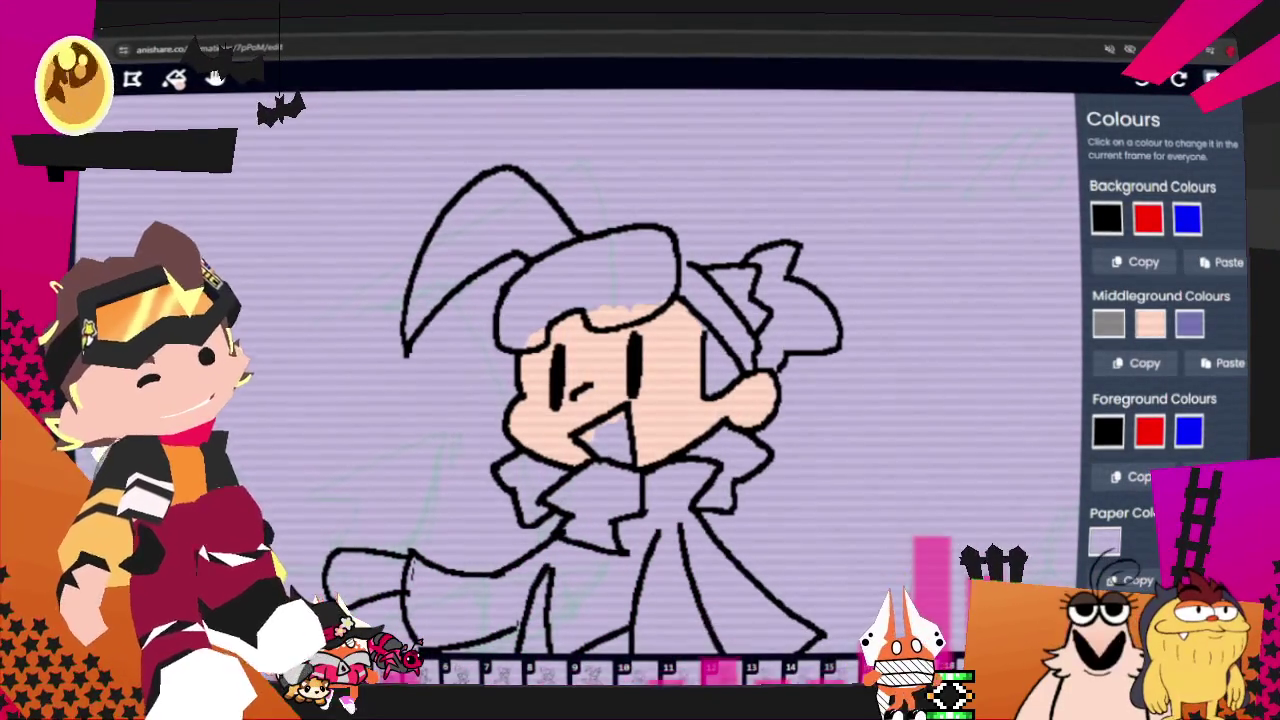
pyautogui.click(213, 80)
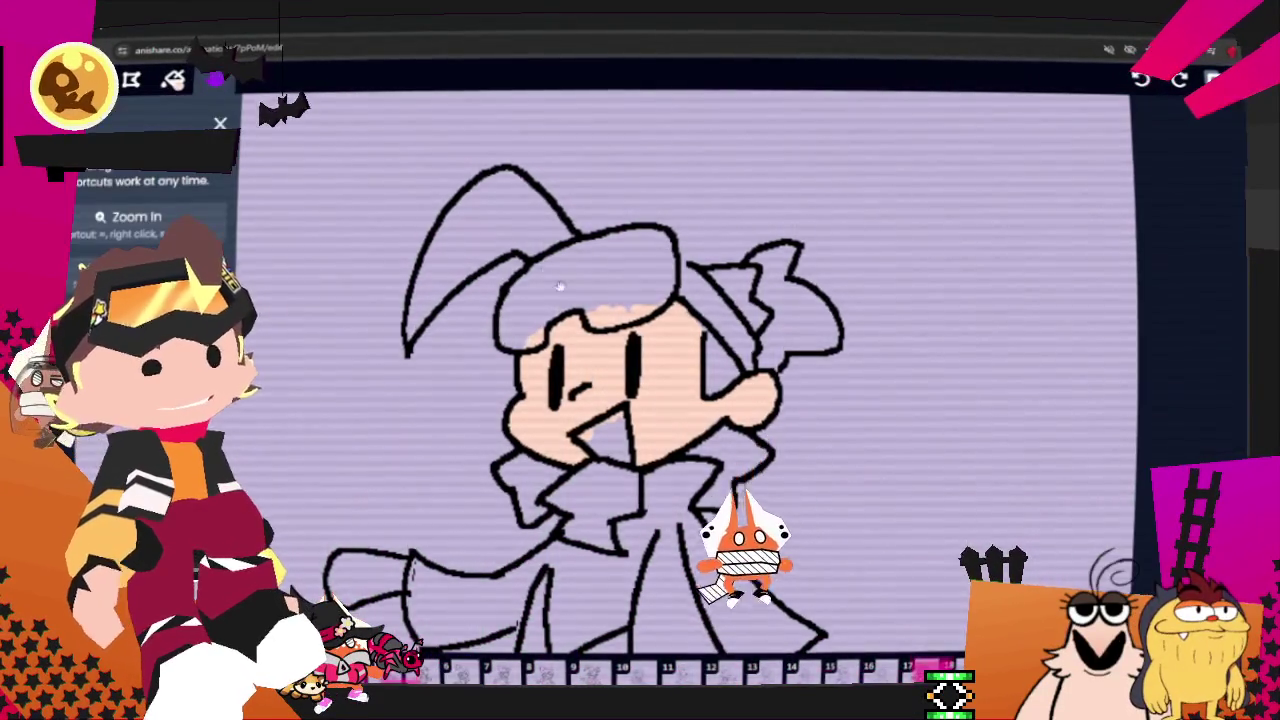
# Step: Bring the body into view and paint peach skin colour into the hand at lower right
pyautogui.moveTo(582, 285); pyautogui.dragTo(622, 125)
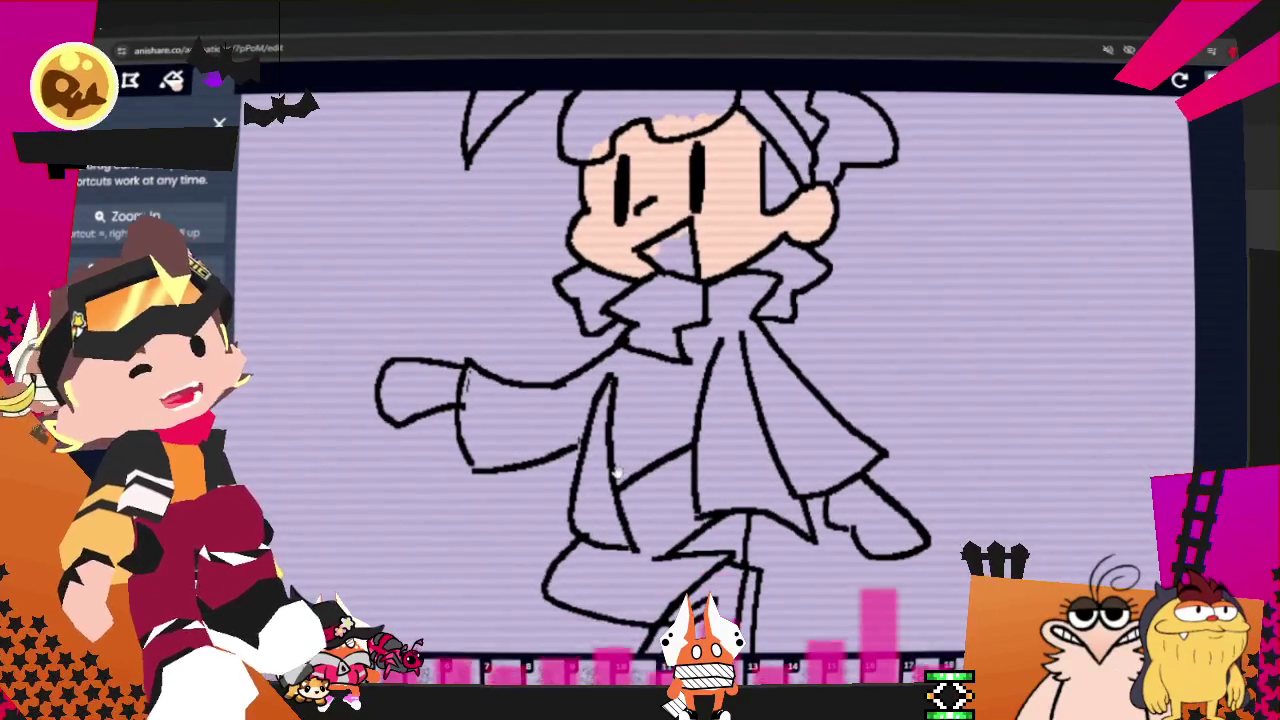
pyautogui.click(615, 472)
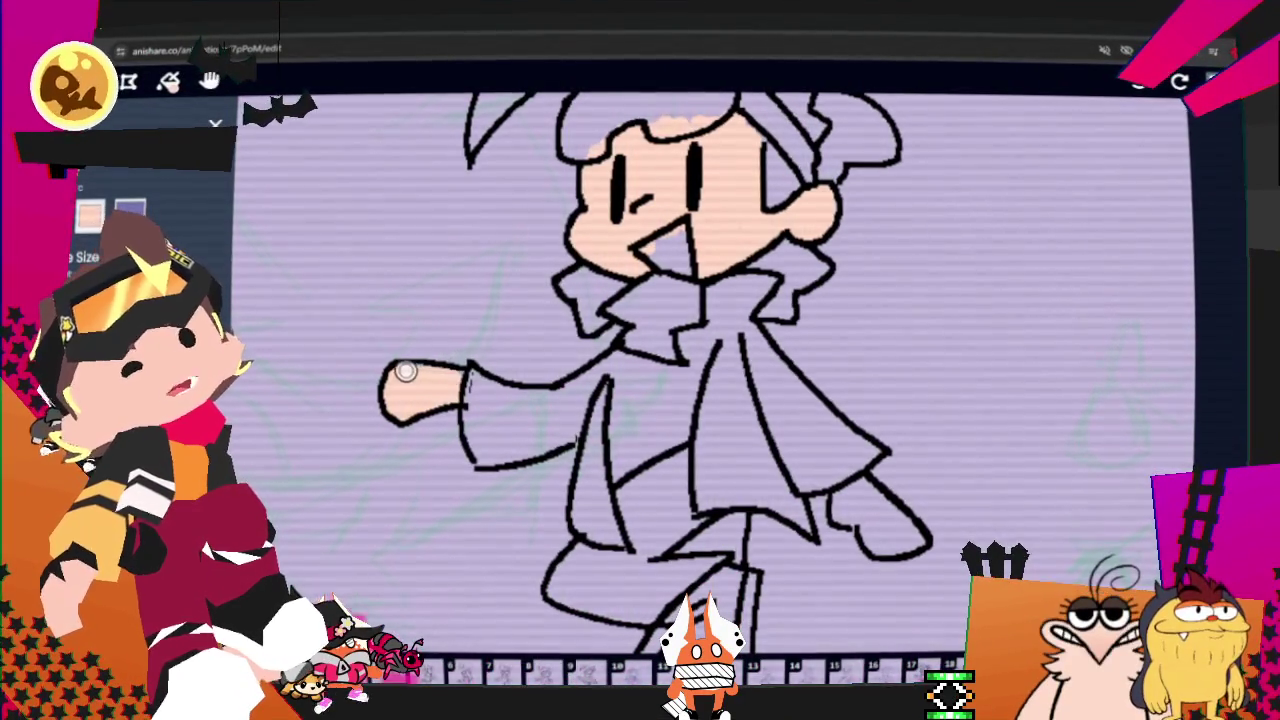
pyautogui.moveTo(857, 514)
pyautogui.mouseDown()
pyautogui.moveTo(908, 540)
pyautogui.moveTo(886, 537)
pyautogui.moveTo(846, 492)
pyautogui.mouseUp()
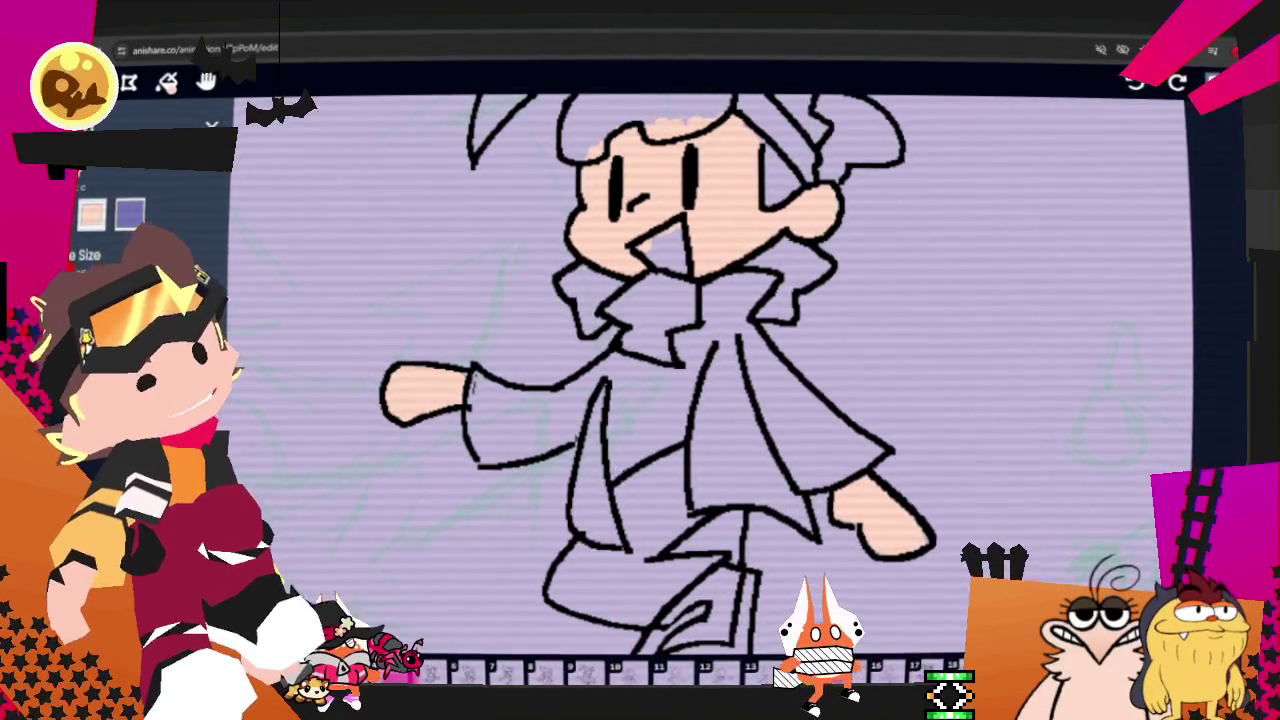
pyautogui.press('2')
pyautogui.click(1232, 82)
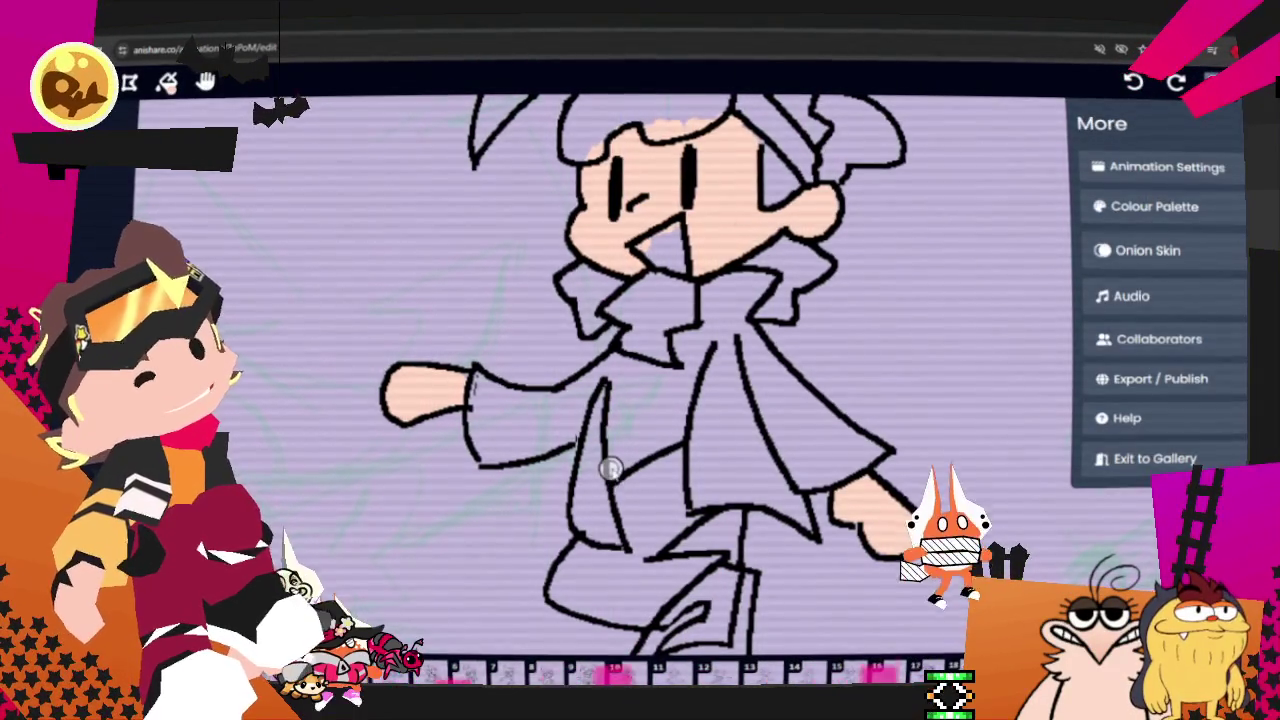
# Step: Change the grey middleground palette colour to black
pyautogui.click(1154, 206)
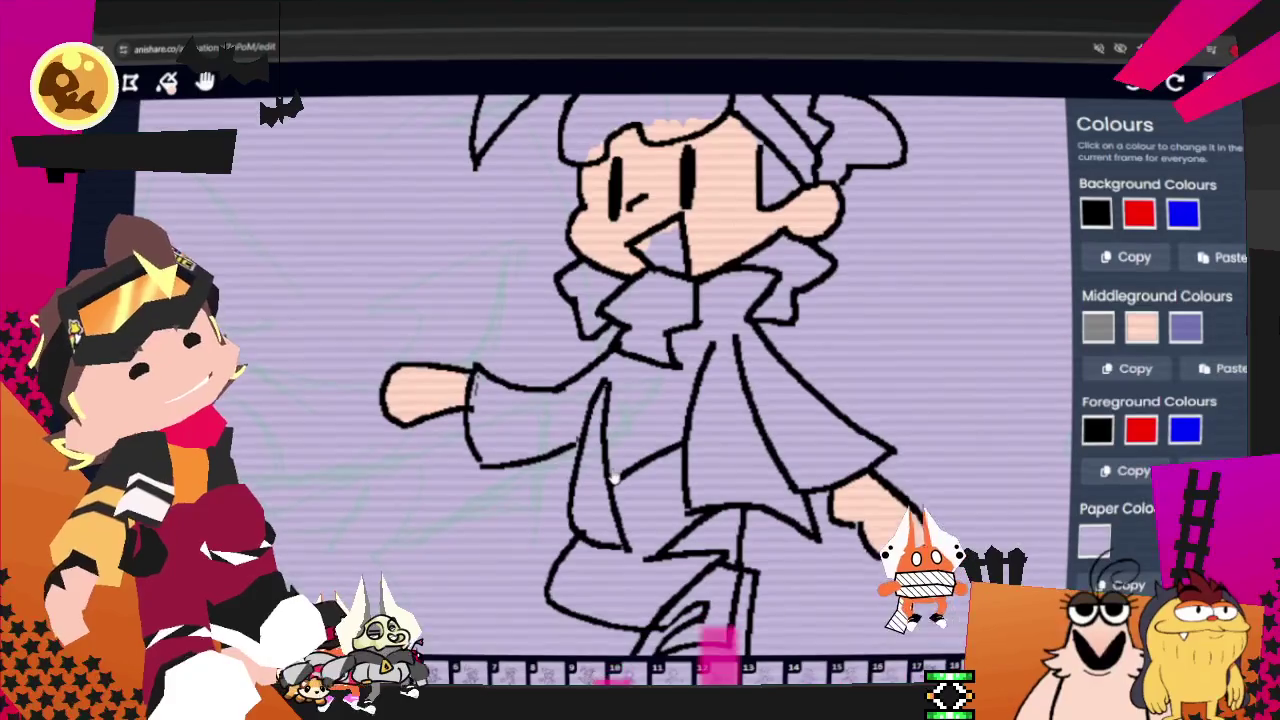
pyautogui.click(1097, 327)
pyautogui.click(1085, 420)
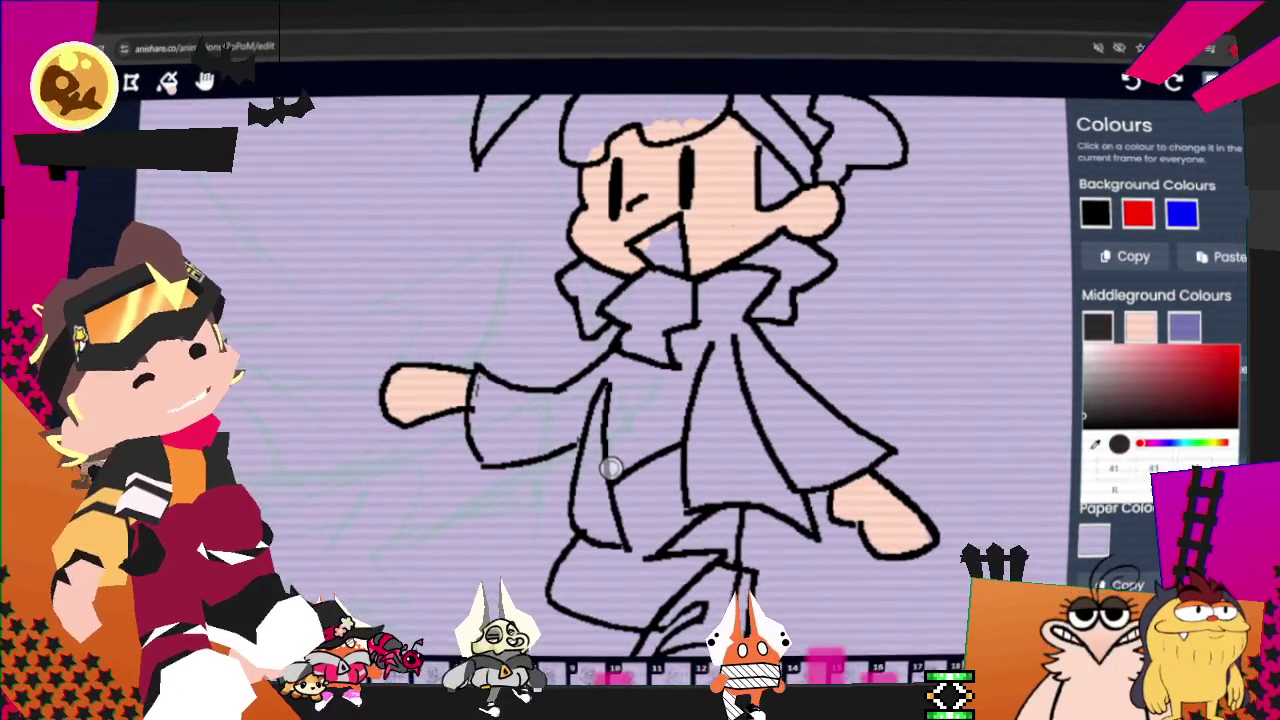
# Step: Paint a stroke down the coat front and adjust the dark middleground swatch in the picker
pyautogui.moveTo(712, 342); pyautogui.dragTo(714, 478)
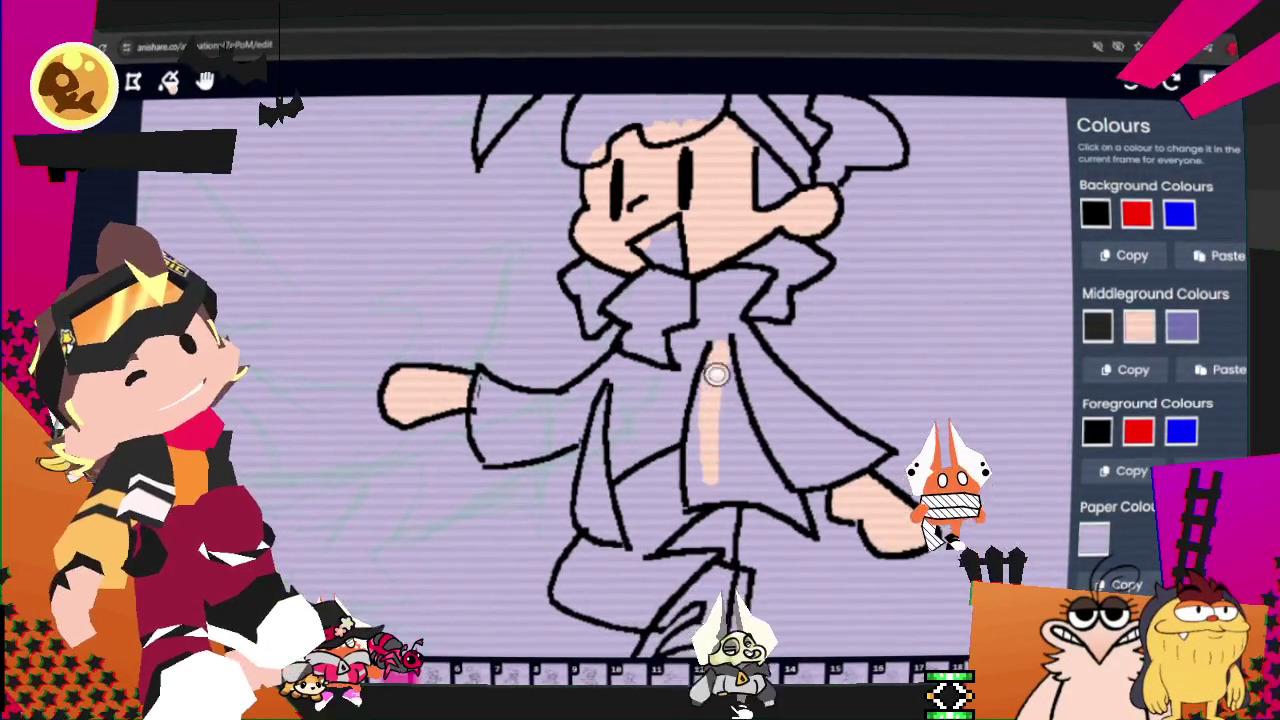
pyautogui.click(1097, 326)
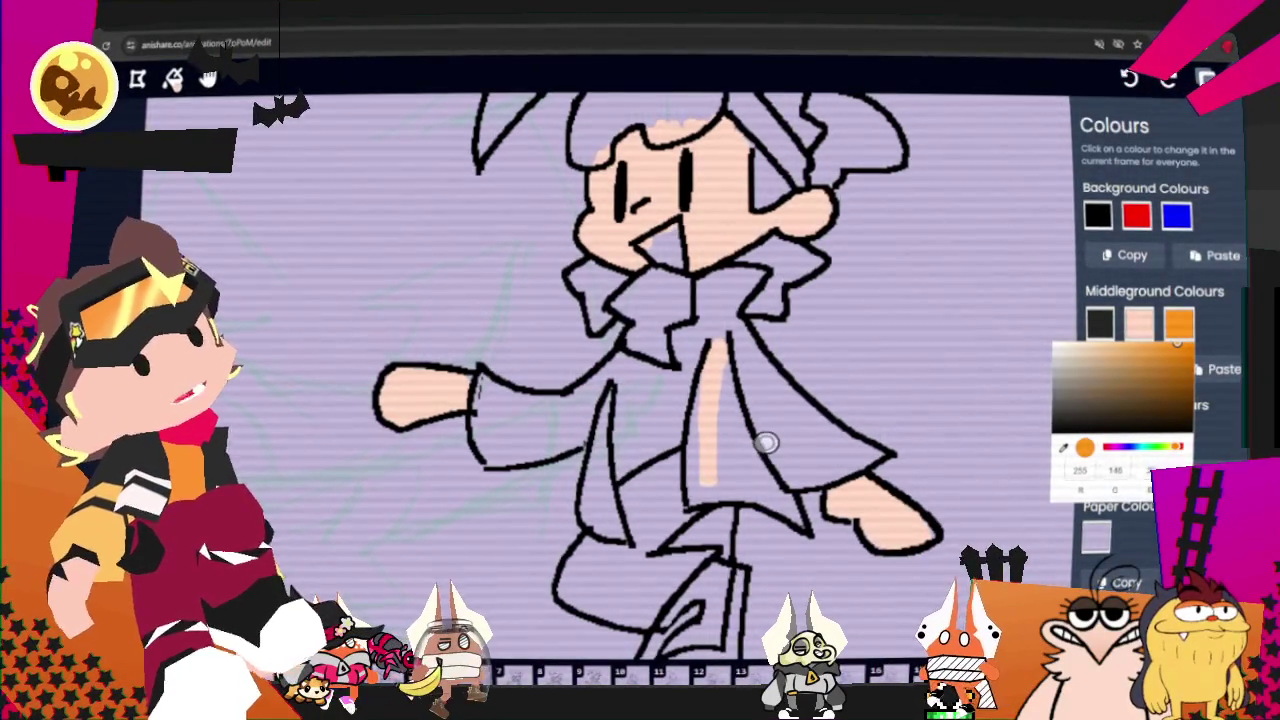
pyautogui.click(620, 480)
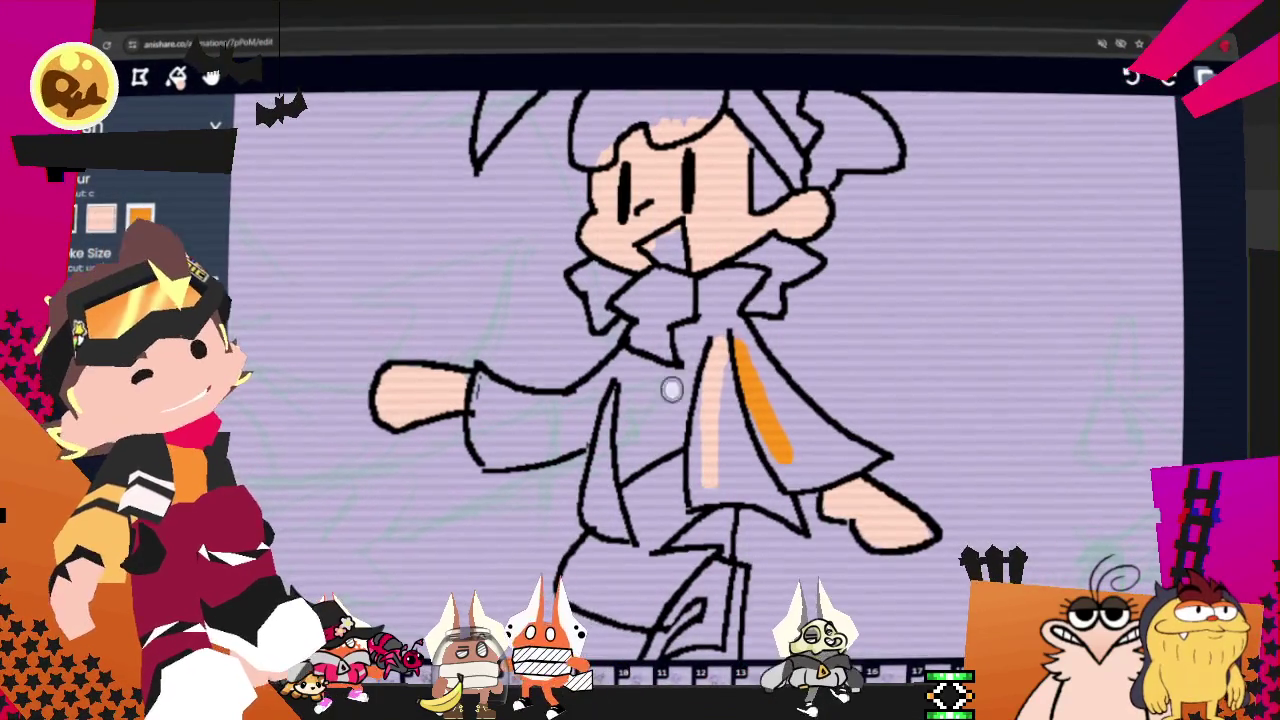
# Step: Undo the stray stroke, brush the vest panel solid orange, and undo the dark coat-edge line
pyautogui.hotkey('ctrl', 'z')
pyautogui.moveTo(630, 468)
pyautogui.mouseDown()
pyautogui.moveTo(636, 372)
pyautogui.moveTo(648, 458)
pyautogui.moveTo(690, 342)
pyautogui.moveTo(671, 376)
pyautogui.mouseUp()
pyautogui.moveTo(643, 440); pyautogui.dragTo(668, 405)
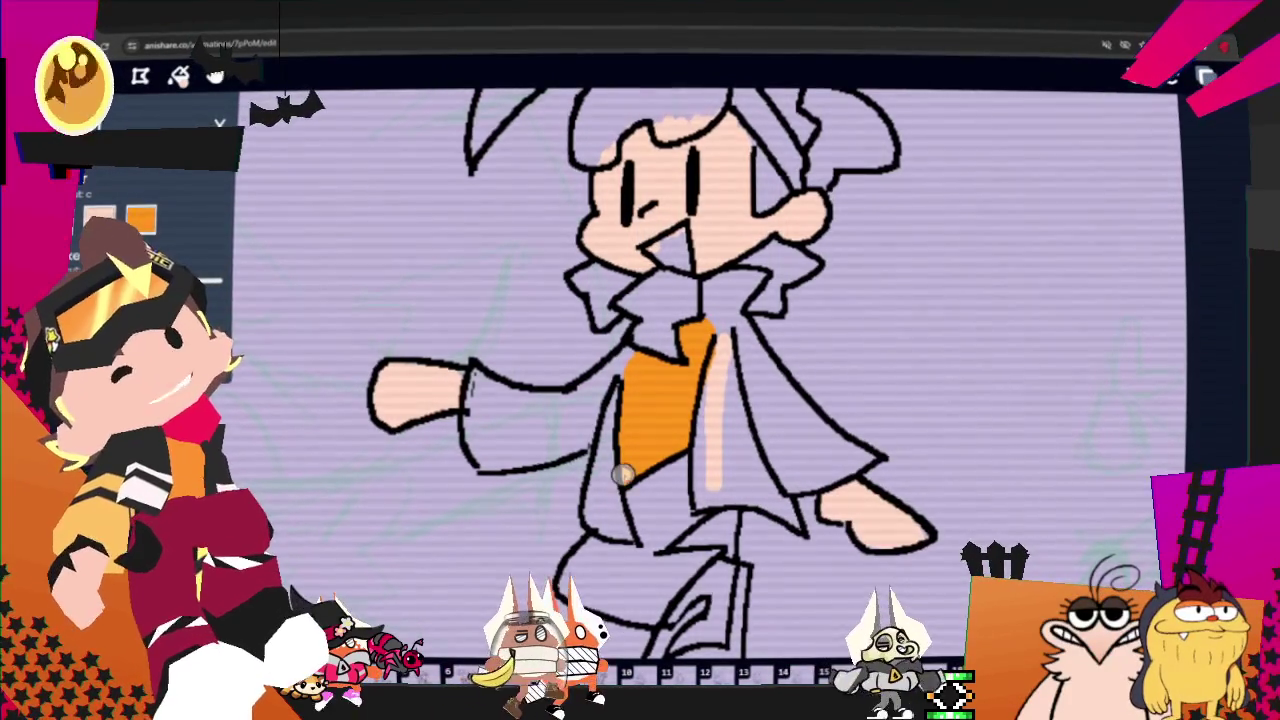
pyautogui.moveTo(722, 332); pyautogui.dragTo(702, 502)
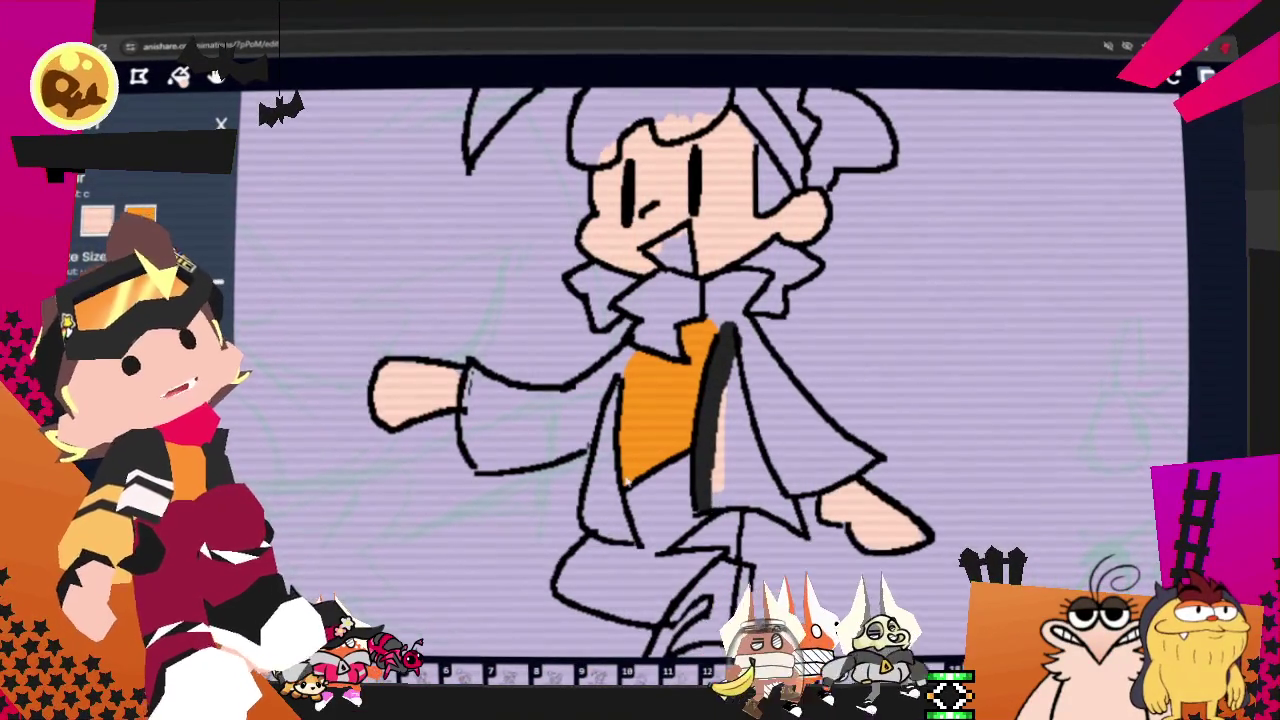
pyautogui.press('w')
pyautogui.press('w')
pyautogui.hotkey('ctrl', 'z')
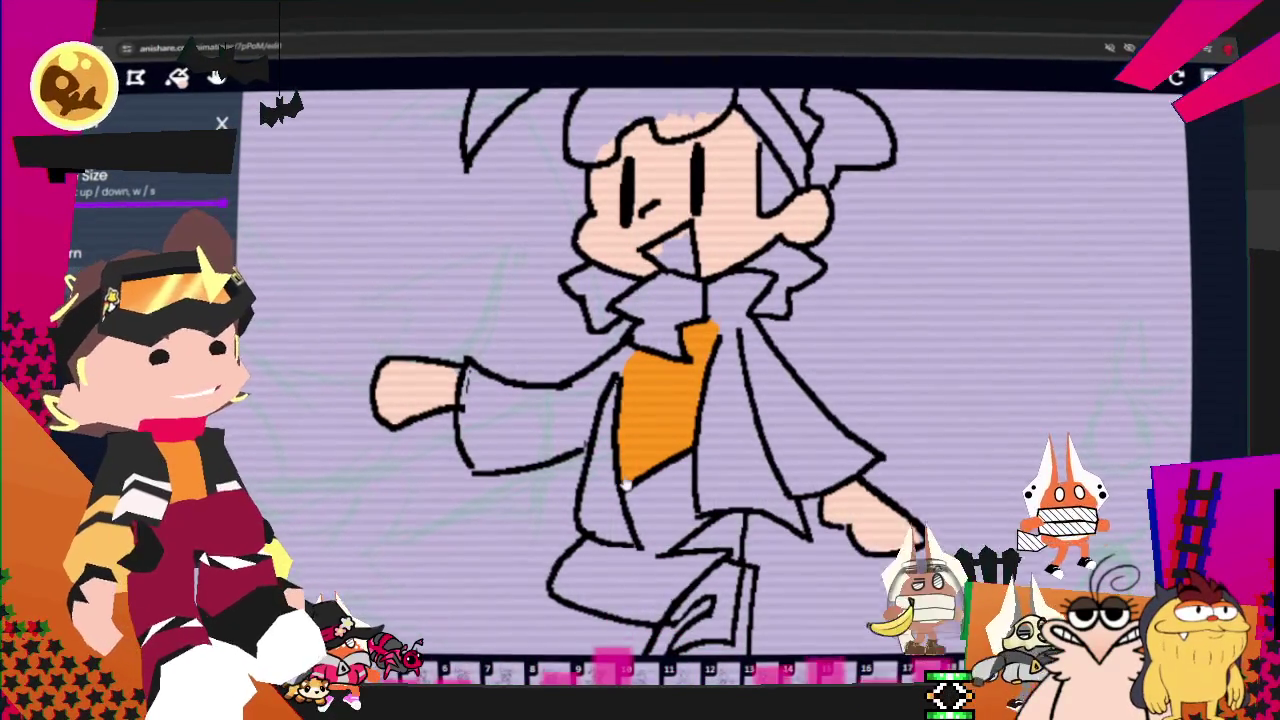
# Step: Open the Layers list, the Onion Skin settings, and then the Colour Palette
pyautogui.press('m')
pyautogui.press('l')
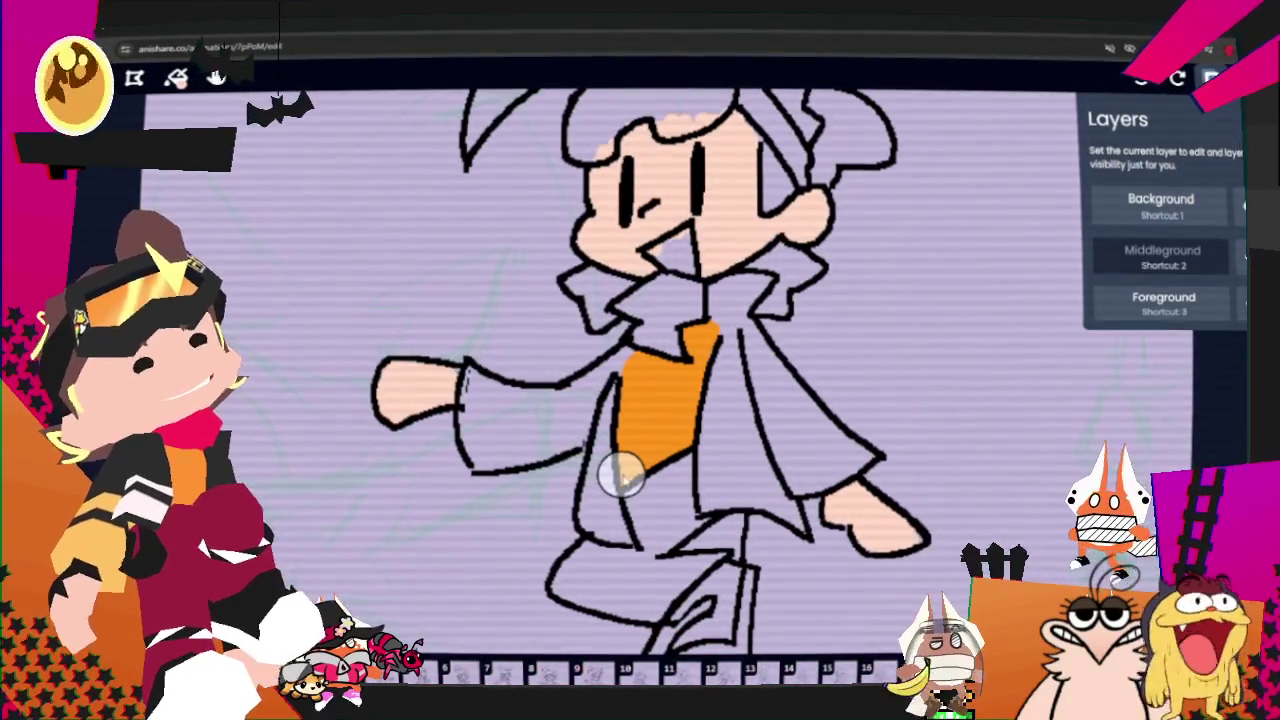
pyautogui.press('m')
pyautogui.press('o')
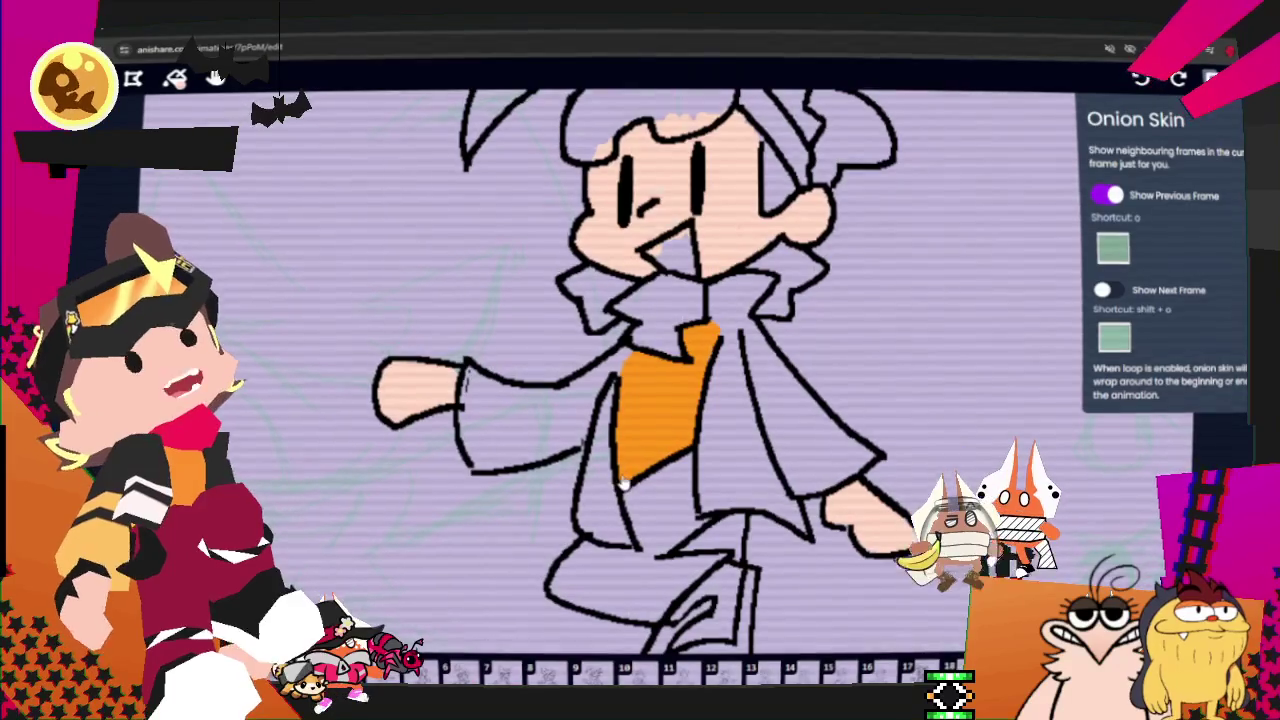
pyautogui.press('m')
pyautogui.press('c')
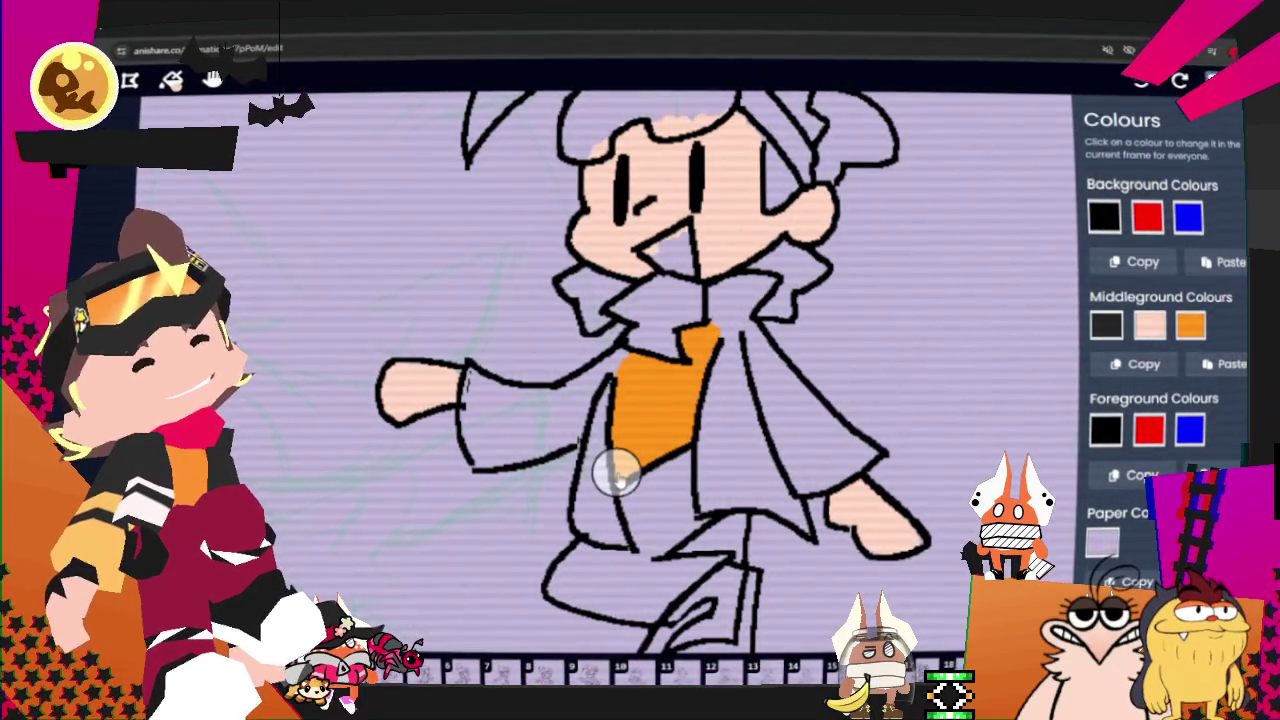
# Step: Turn the first middleground swatch from black to a lime yellow-green and fine-tune its saturation
pyautogui.click(1105, 325)
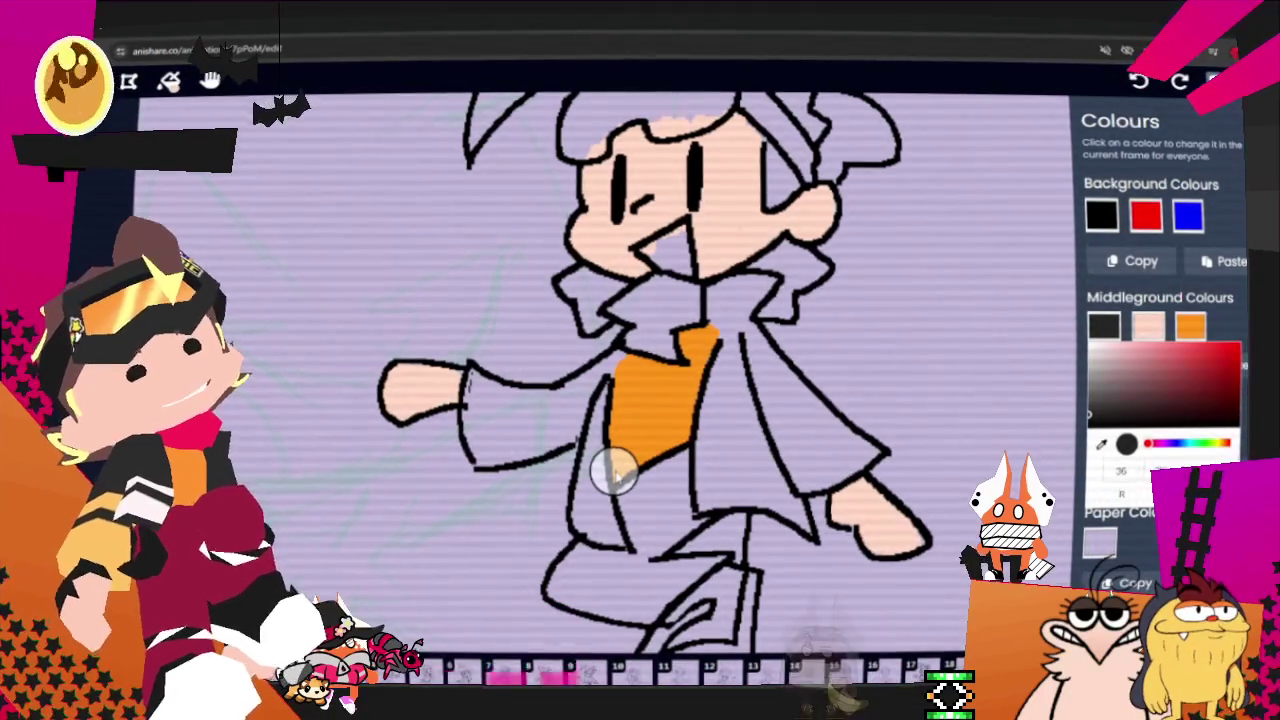
pyautogui.click(1166, 443)
pyautogui.click(1214, 351)
pyautogui.click(1182, 344)
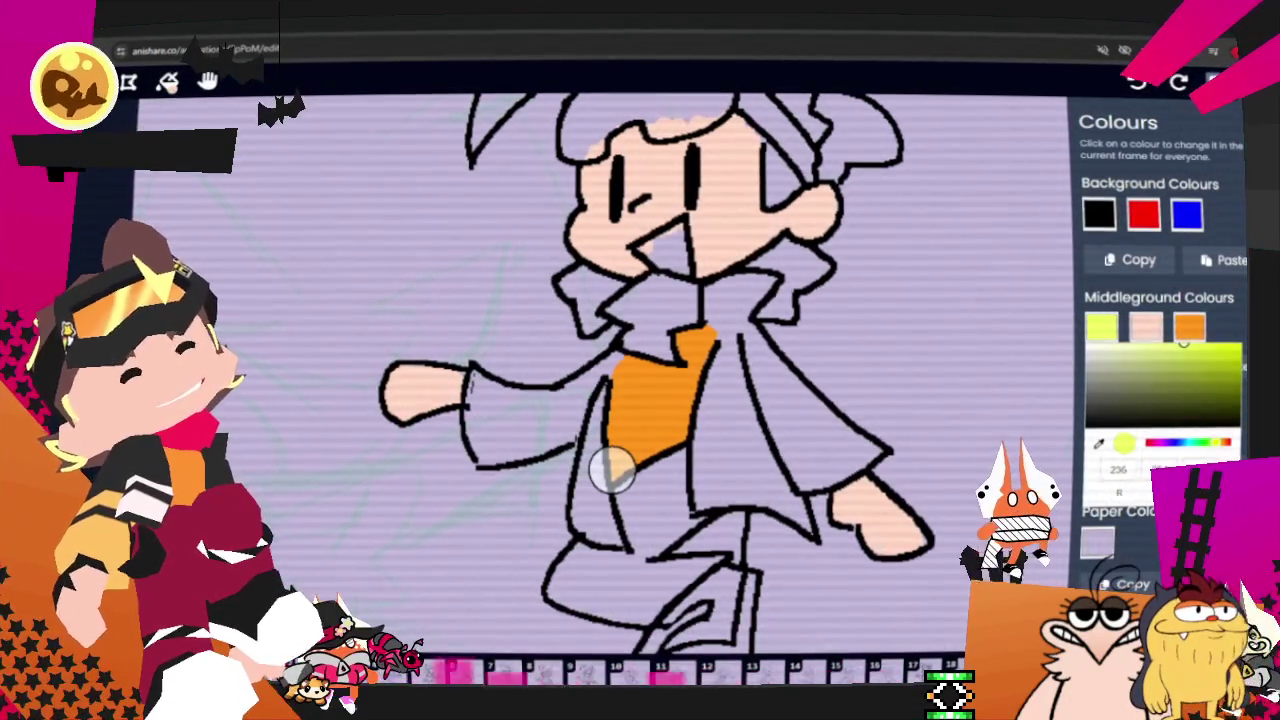
pyautogui.click(1188, 344)
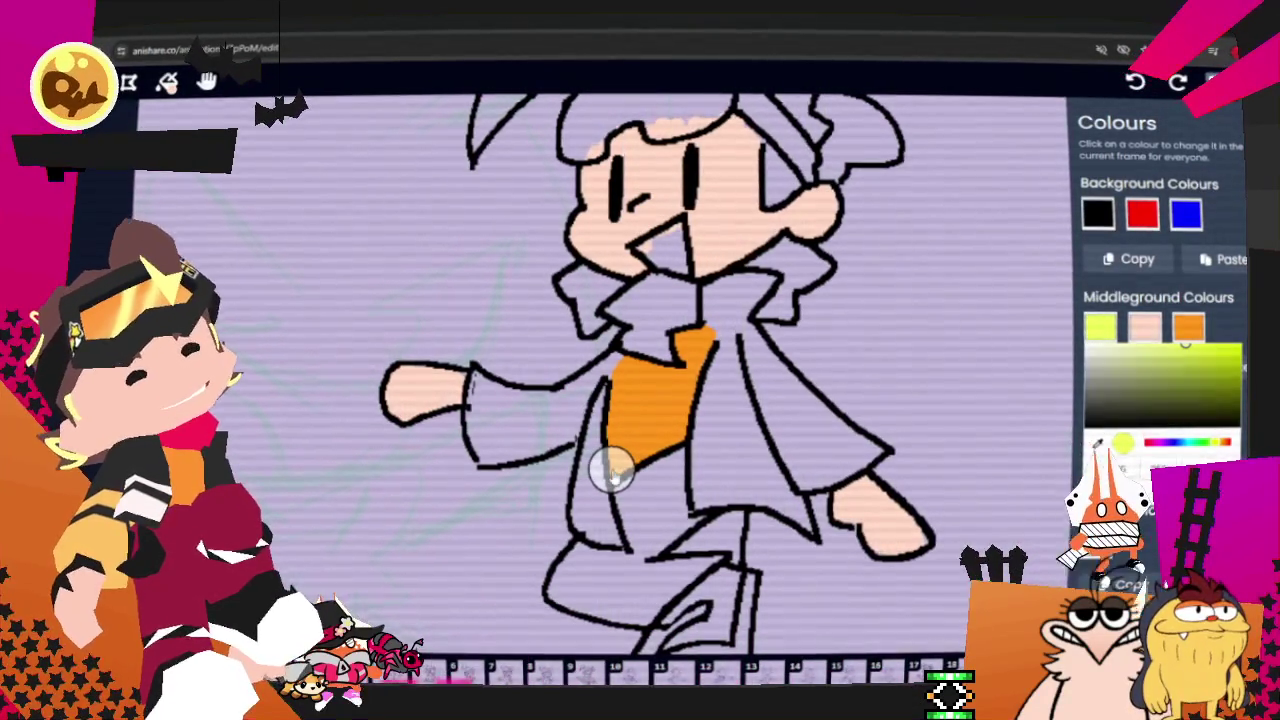
pyautogui.click(1142, 214)
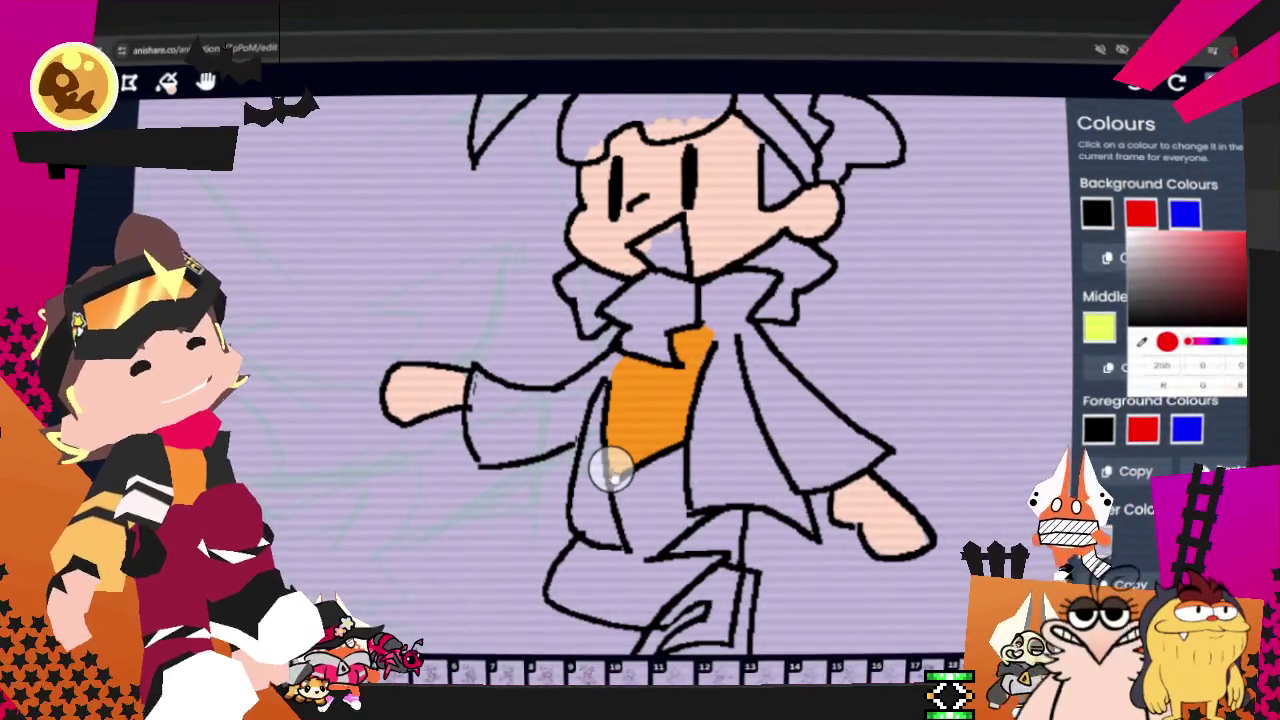
# Step: Lighten the black Background swatch to dark grey 61,61,61
pyautogui.click(1096, 214)
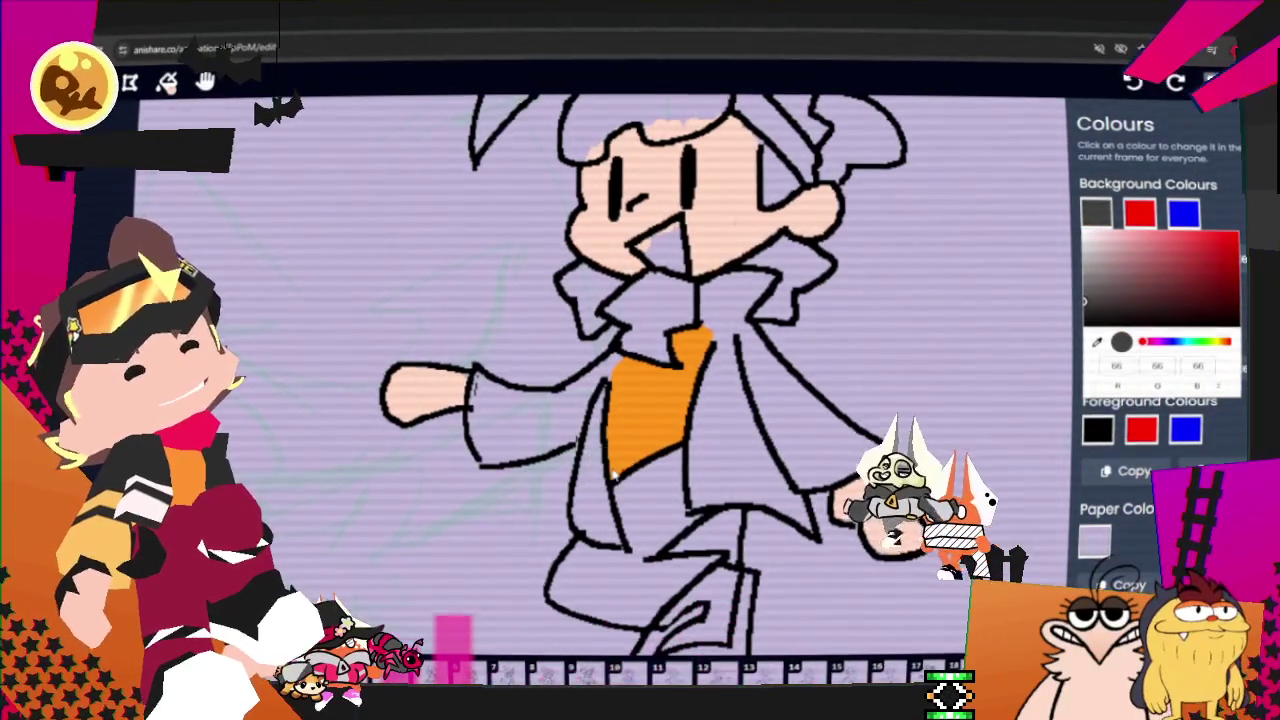
pyautogui.click(1085, 298)
pyautogui.click(1084, 304)
pyautogui.click(1084, 300)
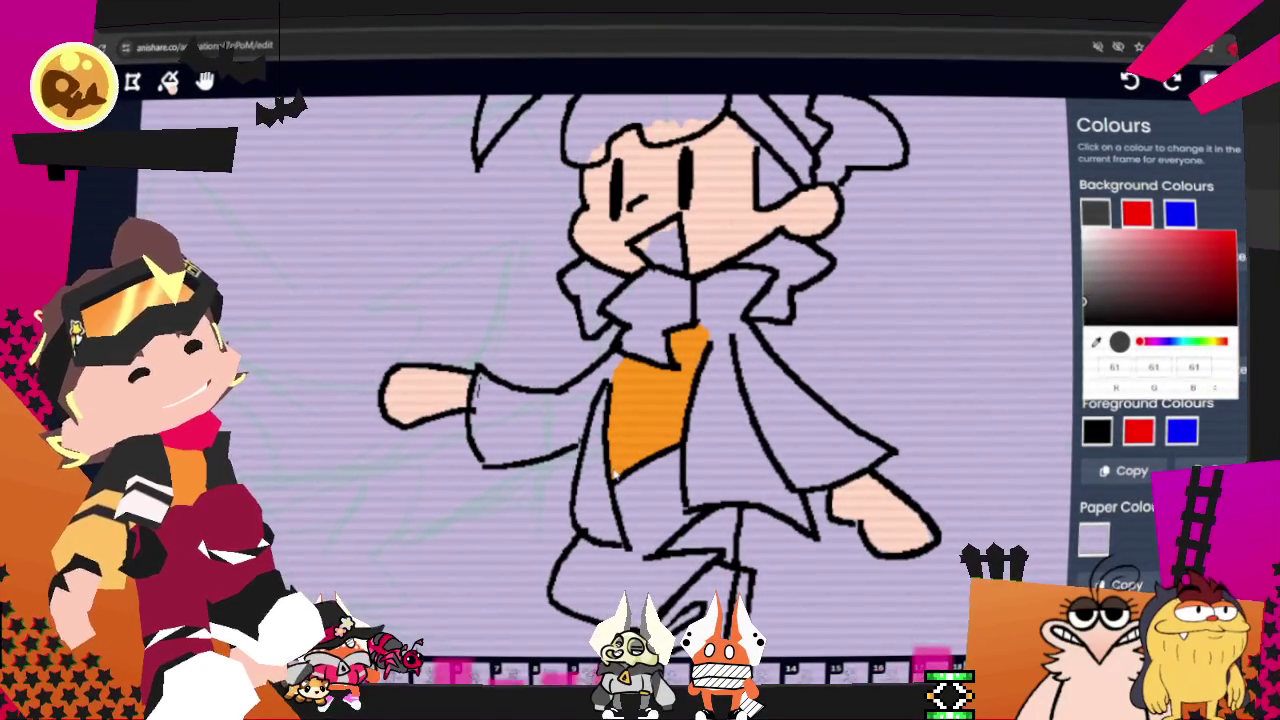
# Step: Turn the red Background swatch pink (255,31,109) and close the colour settings
pyautogui.click(1137, 212)
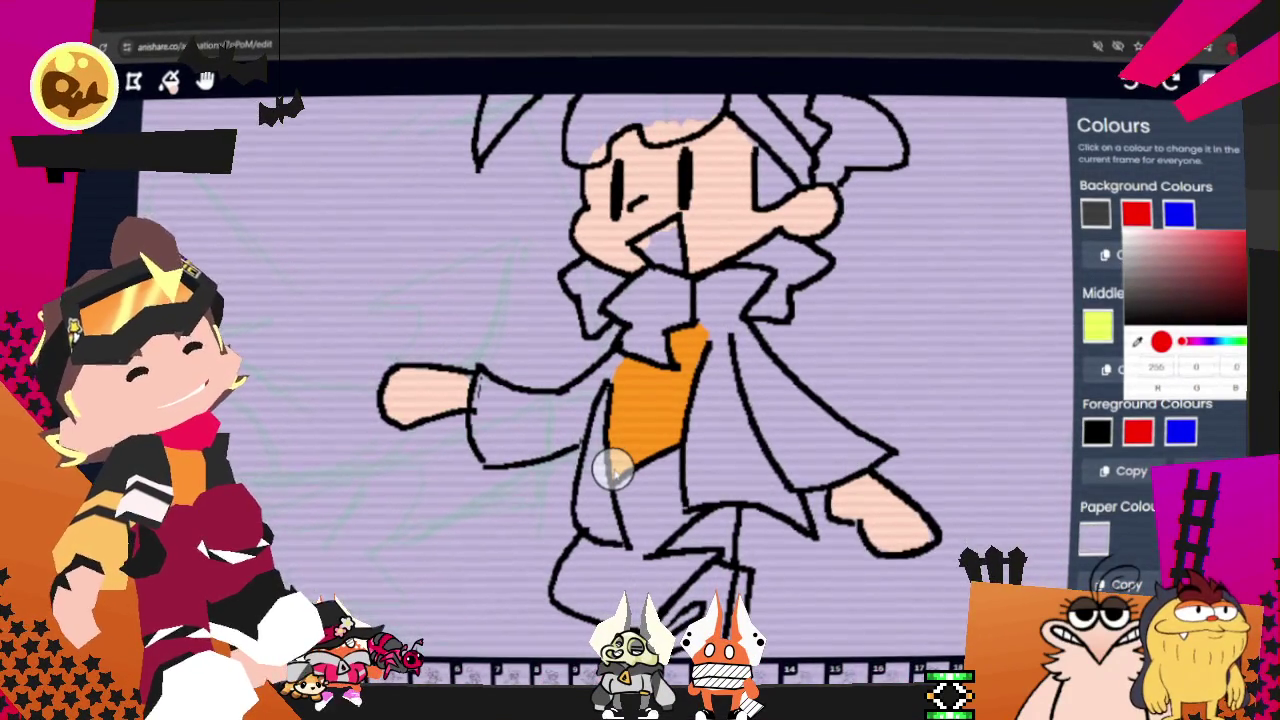
pyautogui.click(1187, 341)
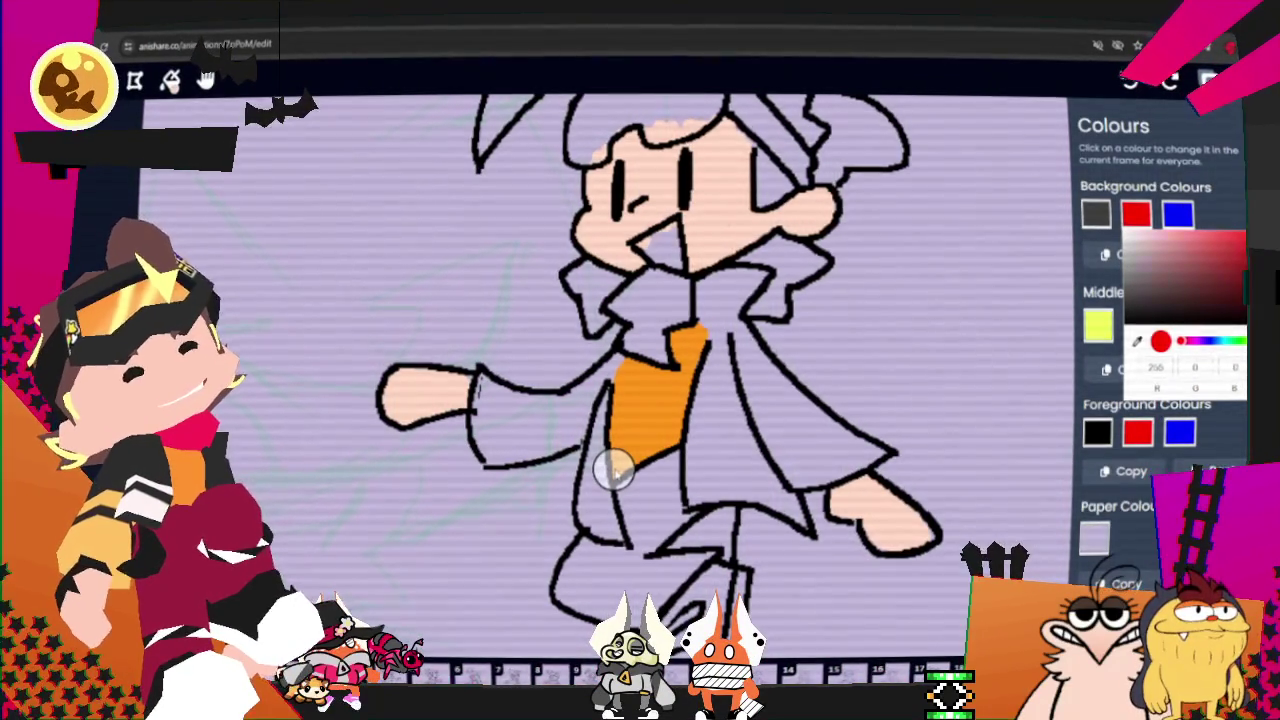
pyautogui.click(1232, 232)
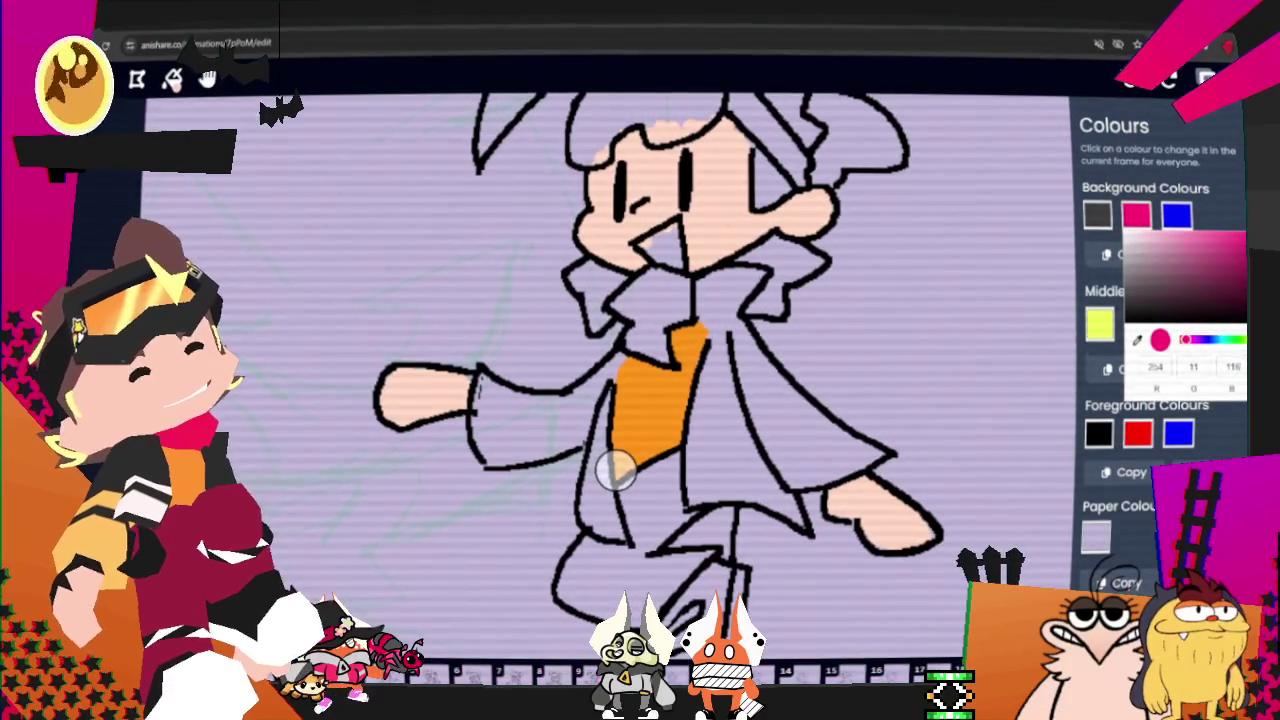
pyautogui.click(1182, 339)
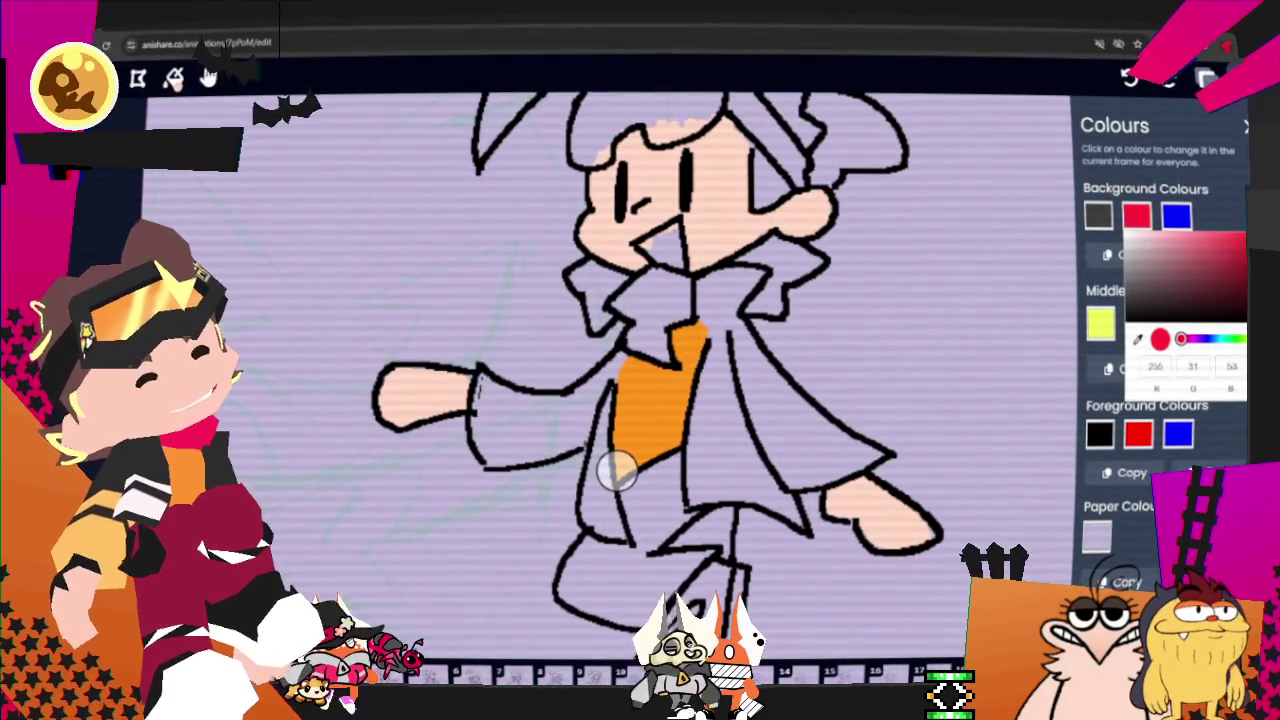
pyautogui.click(1184, 339)
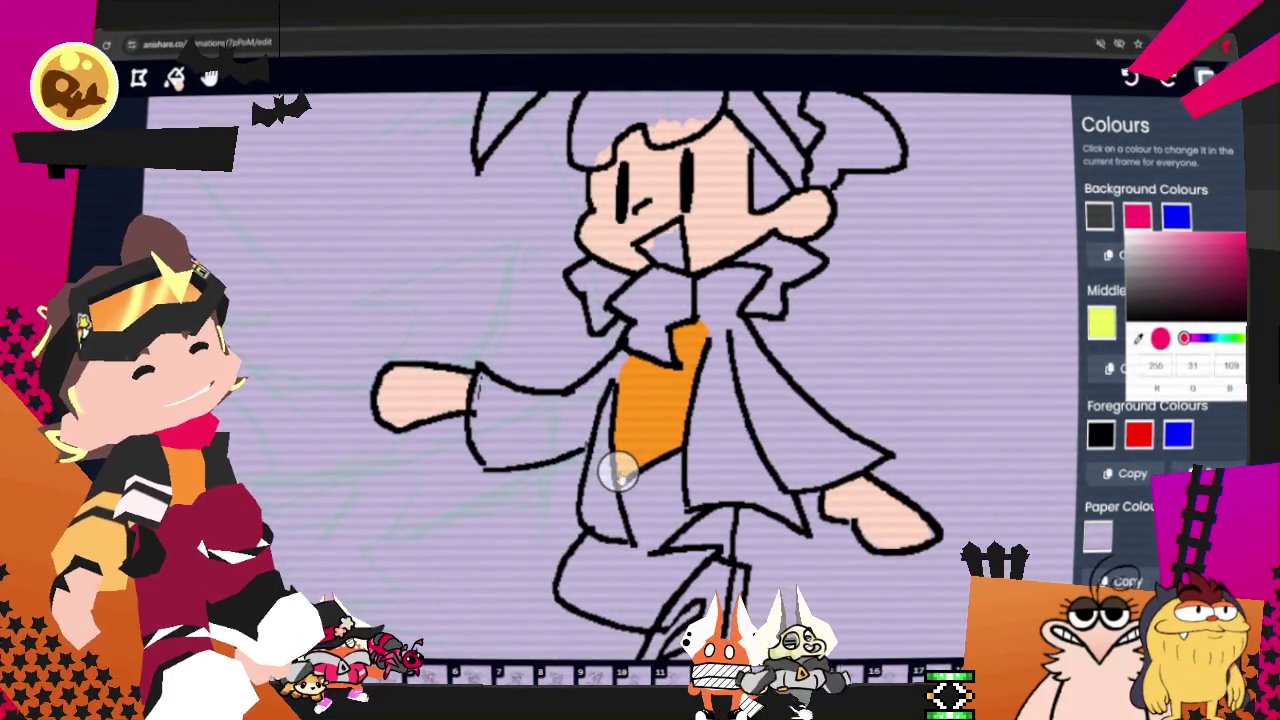
pyautogui.click(1176, 216)
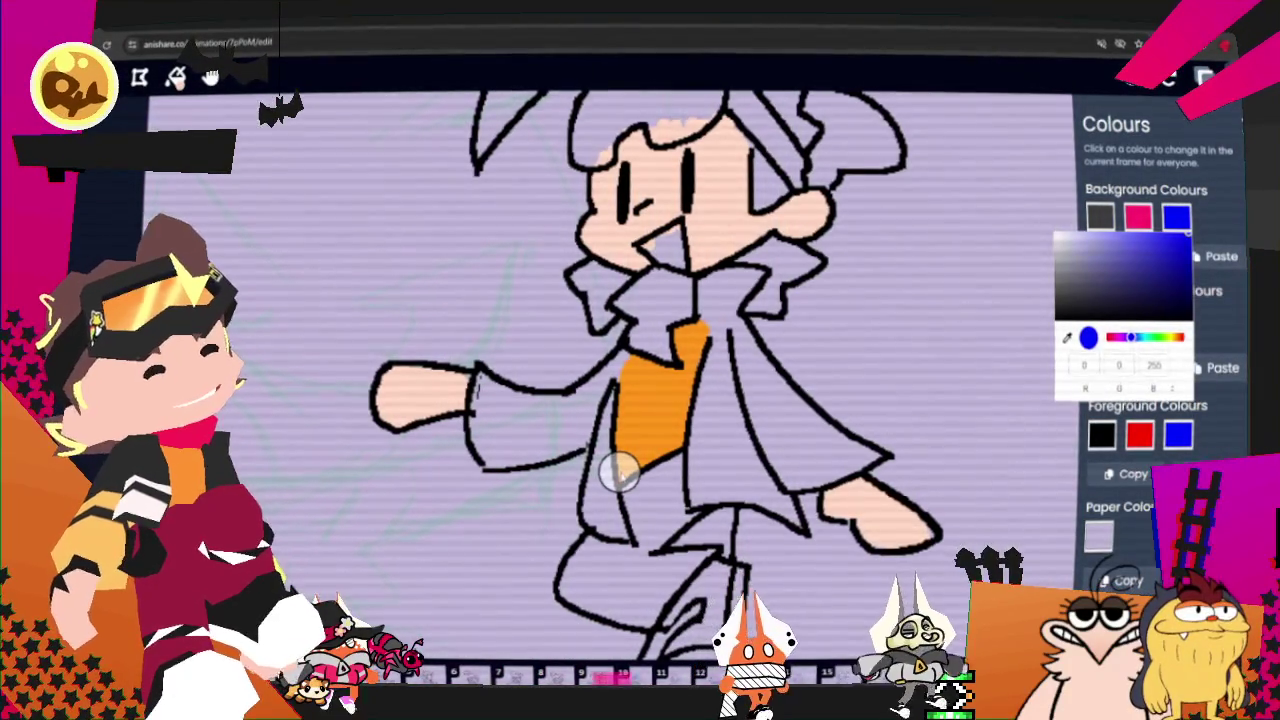
pyautogui.click(1138, 216)
pyautogui.click(620, 474)
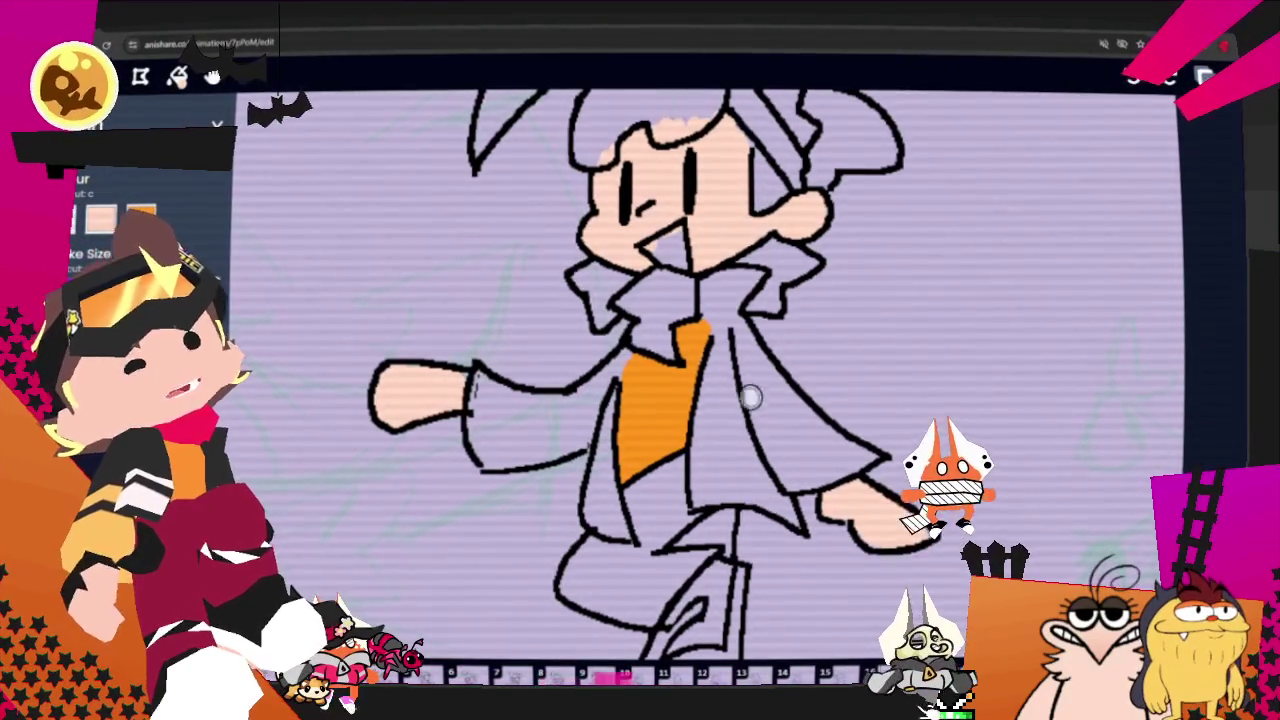
# Step: Paint yellow-green over the left and right sleeve cuffs
pyautogui.moveTo(472, 372); pyautogui.dragTo(492, 466)
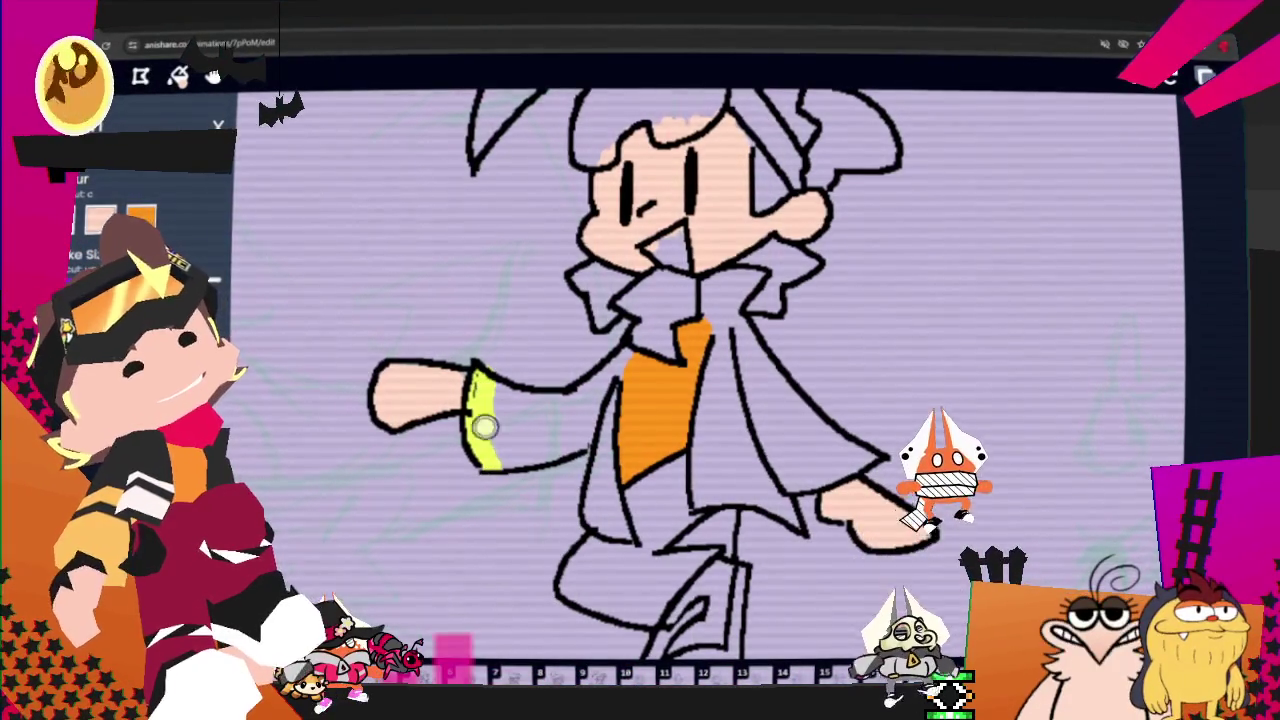
pyautogui.moveTo(517, 420); pyautogui.dragTo(525, 462)
pyautogui.moveTo(508, 414); pyautogui.dragTo(521, 450)
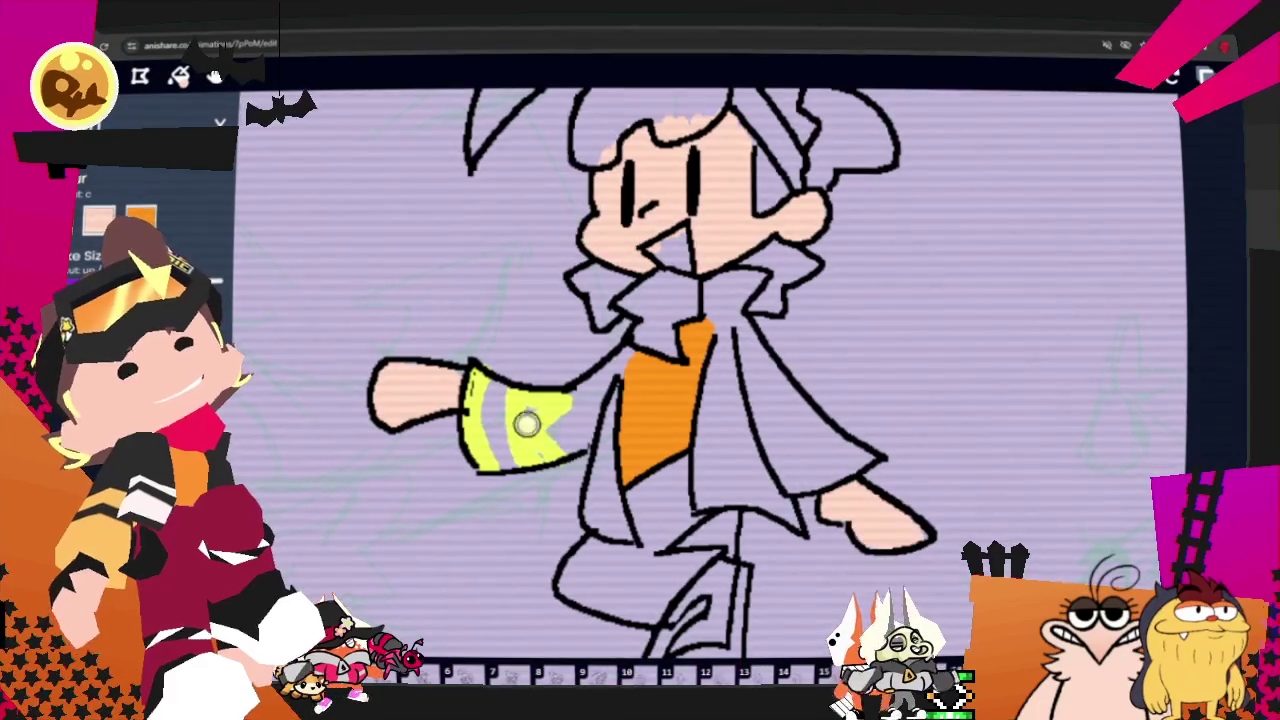
pyautogui.moveTo(534, 432); pyautogui.dragTo(548, 420)
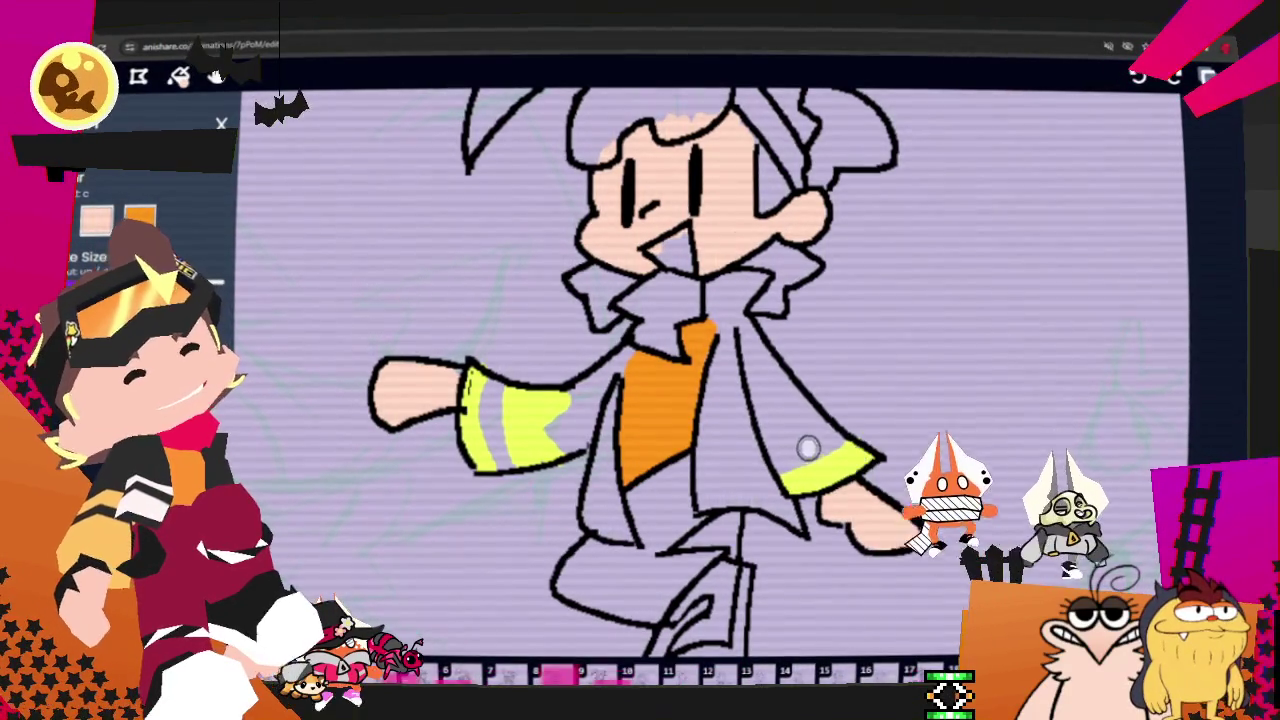
pyautogui.moveTo(773, 452); pyautogui.dragTo(783, 440)
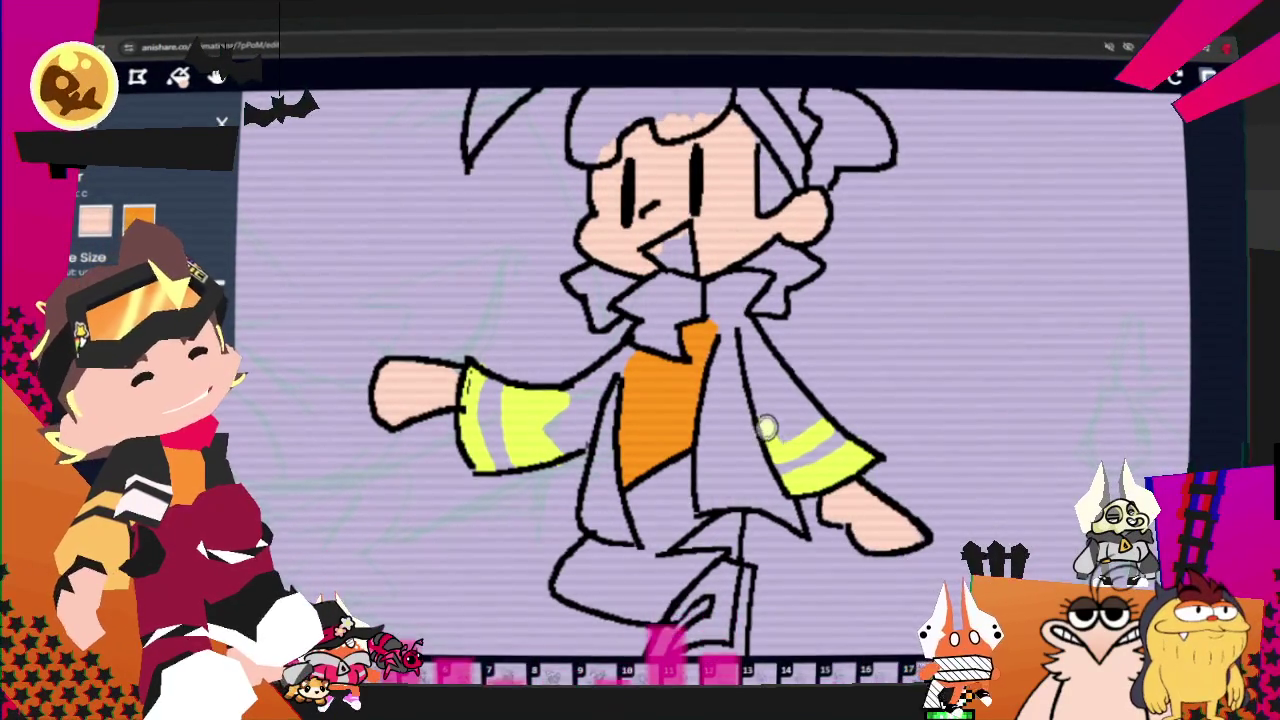
# Step: Undo the last cuff stroke, repaint the left cuff orange, and shrink the brush size
pyautogui.hotkey('ctrl', 'z')
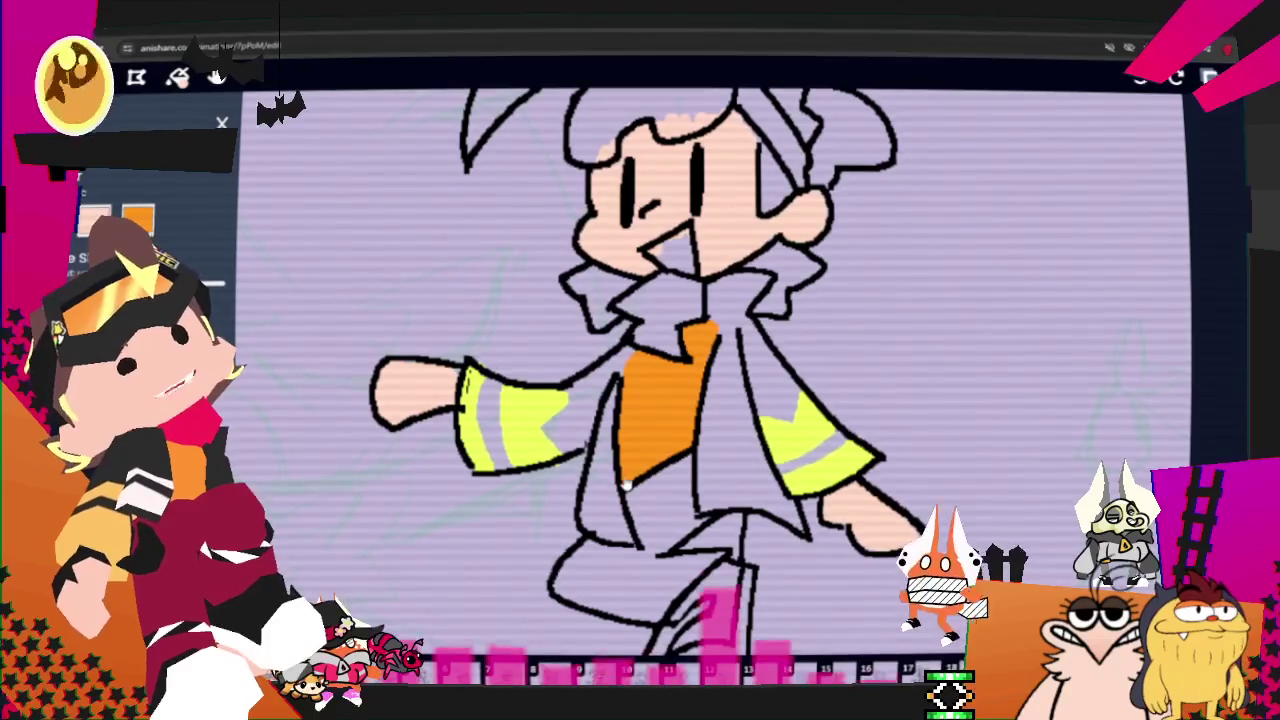
pyautogui.moveTo(512, 440)
pyautogui.mouseDown()
pyautogui.moveTo(514, 423)
pyautogui.moveTo(540, 440)
pyautogui.moveTo(530, 410)
pyautogui.moveTo(520, 417)
pyautogui.moveTo(535, 440)
pyautogui.mouseUp()
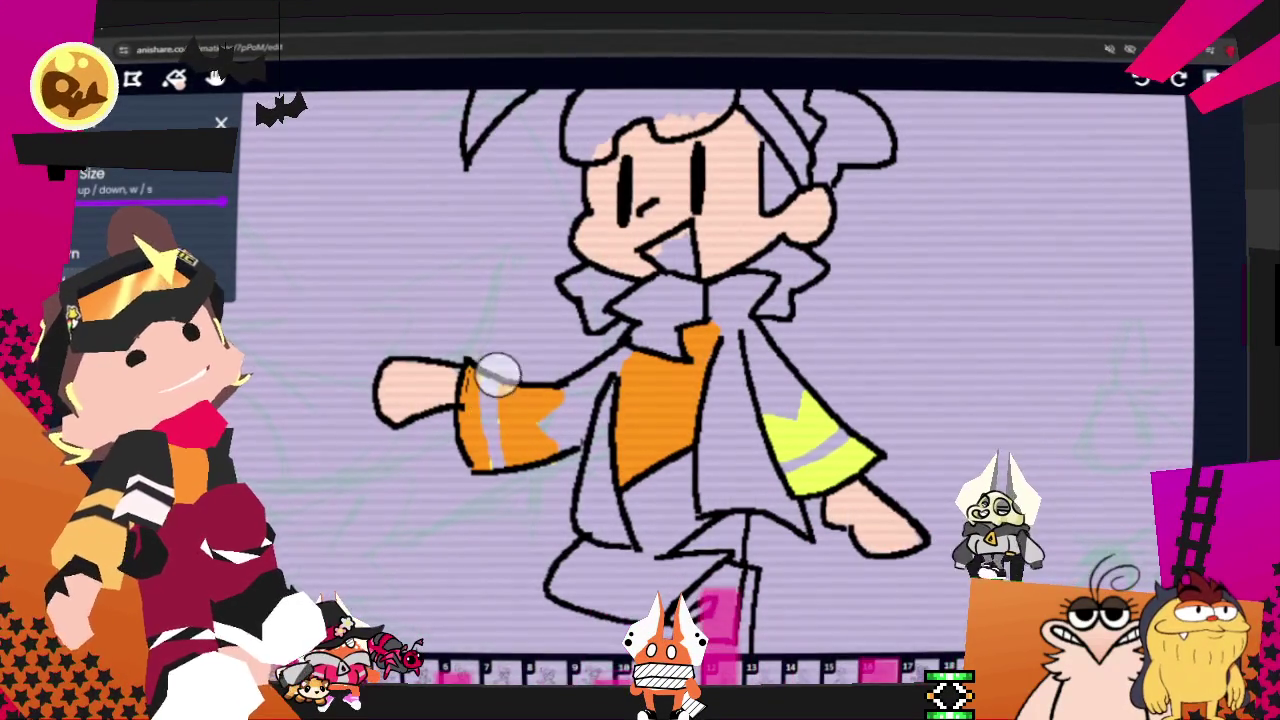
pyautogui.press('s')
pyautogui.press('s')
pyautogui.press('s')
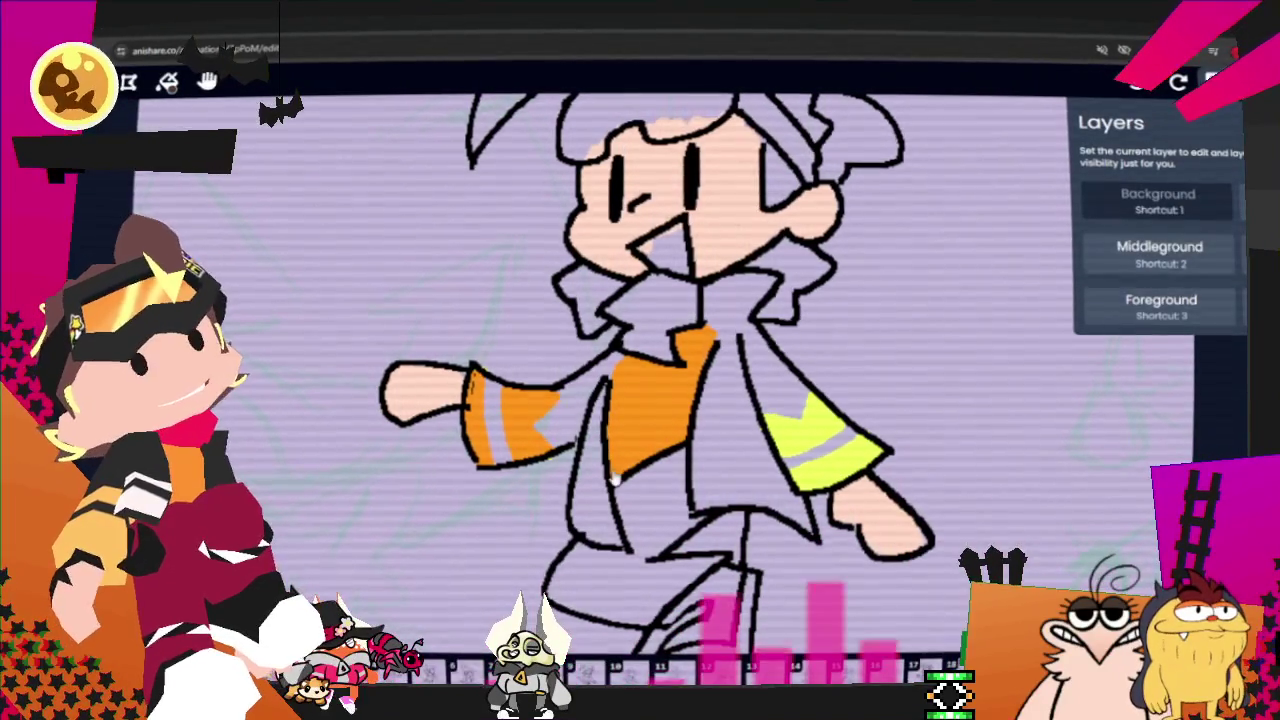
# Step: Paint red into the collar and fill the coat with dark grey
pyautogui.moveTo(678, 338)
pyautogui.mouseDown()
pyautogui.moveTo(634, 298)
pyautogui.moveTo(648, 282)
pyautogui.mouseUp()
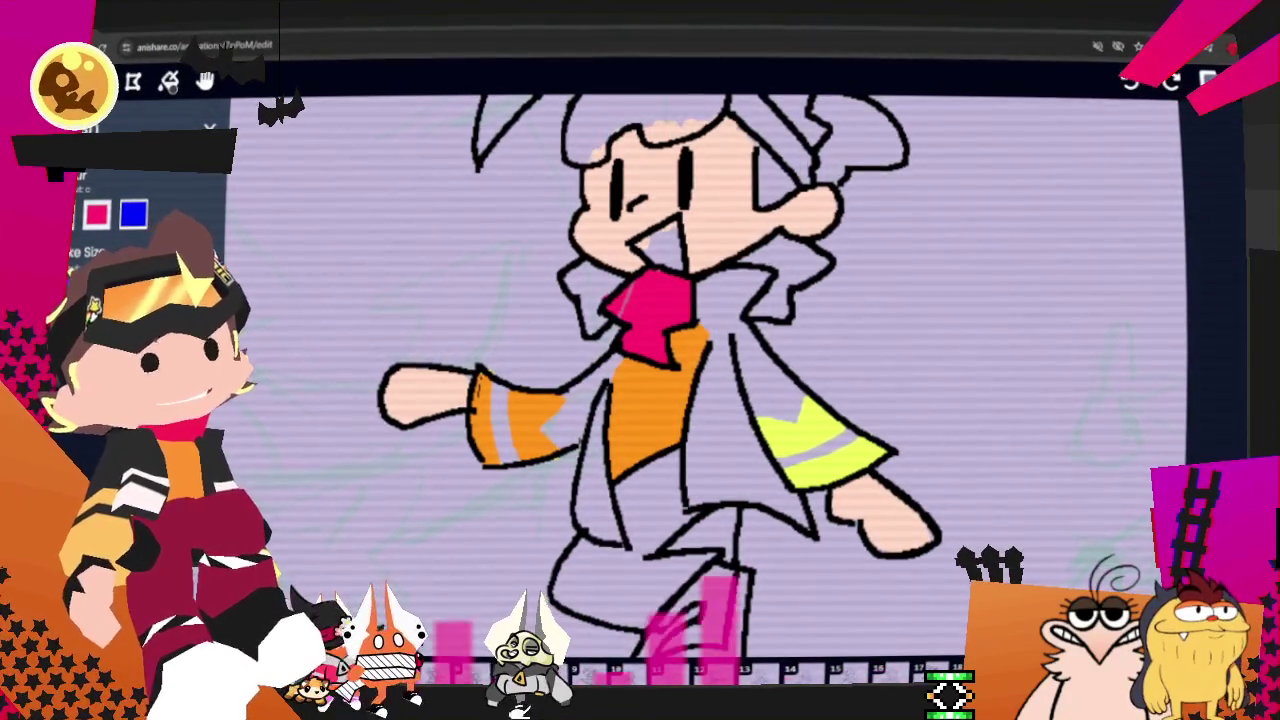
pyautogui.moveTo(718, 338)
pyautogui.mouseDown()
pyautogui.moveTo(693, 490)
pyautogui.moveTo(781, 476)
pyautogui.moveTo(728, 400)
pyautogui.moveTo(718, 485)
pyautogui.moveTo(776, 451)
pyautogui.mouseUp()
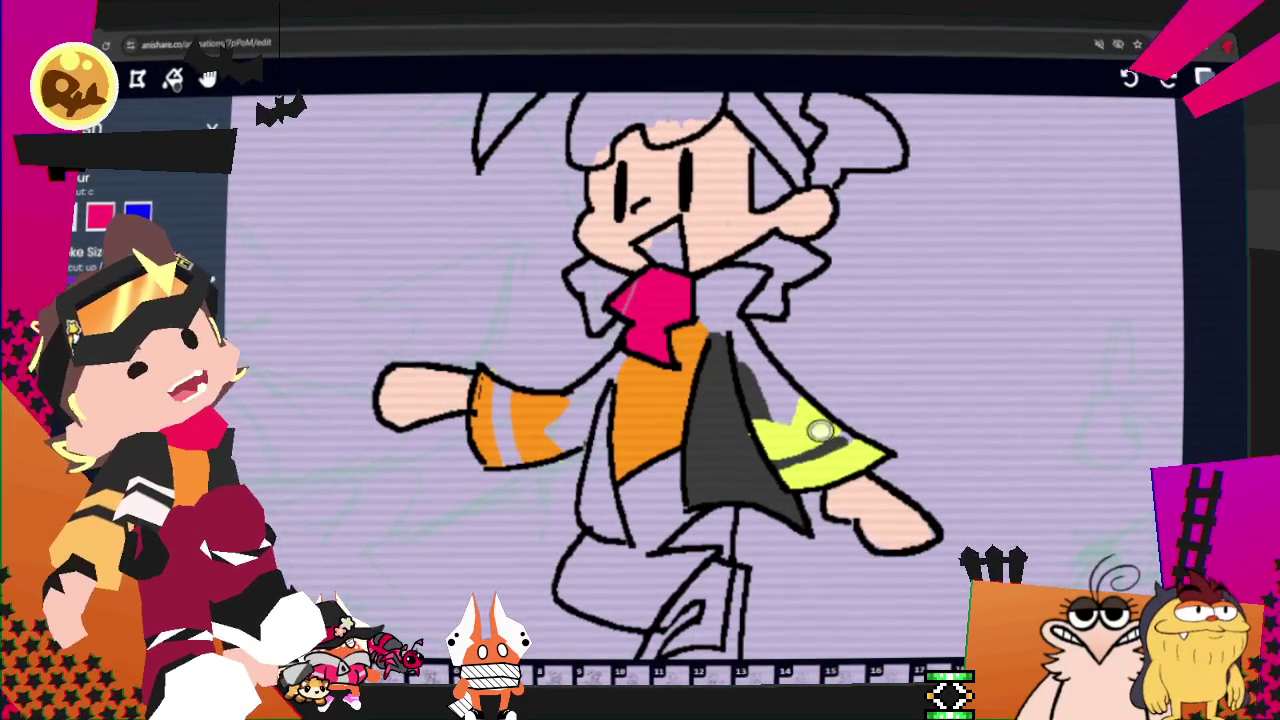
pyautogui.moveTo(757, 362); pyautogui.dragTo(726, 300)
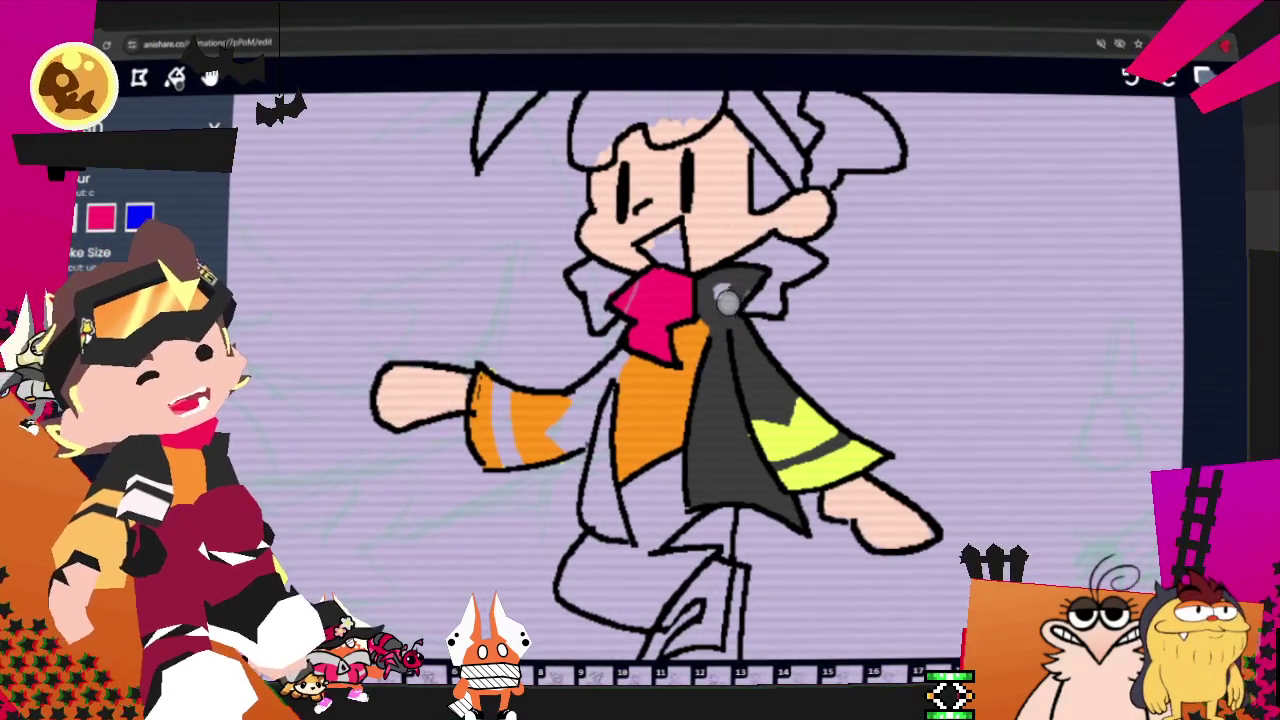
# Step: Add dark grey shading strokes down the shirt and across the orange sleeve
pyautogui.moveTo(619, 369); pyautogui.dragTo(623, 357)
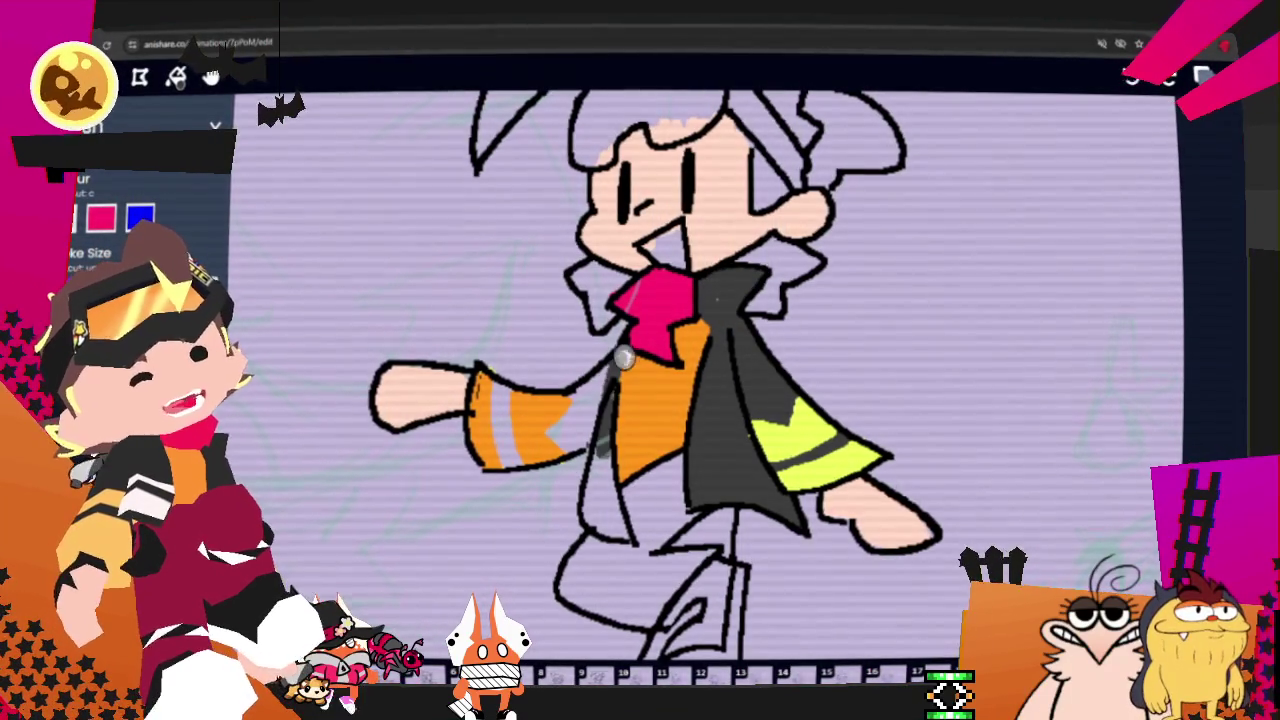
pyautogui.moveTo(604, 456)
pyautogui.mouseDown()
pyautogui.moveTo(605, 478)
pyautogui.moveTo(591, 444)
pyautogui.mouseUp()
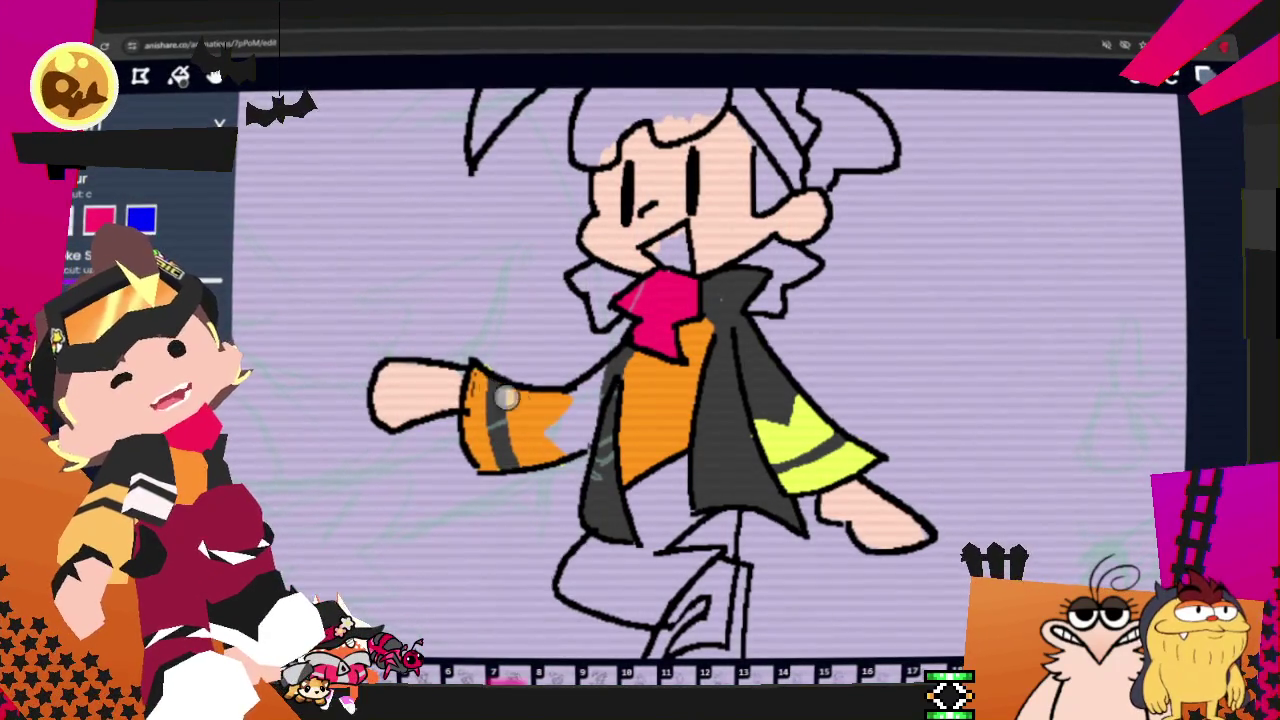
pyautogui.moveTo(556, 400); pyautogui.dragTo(565, 447)
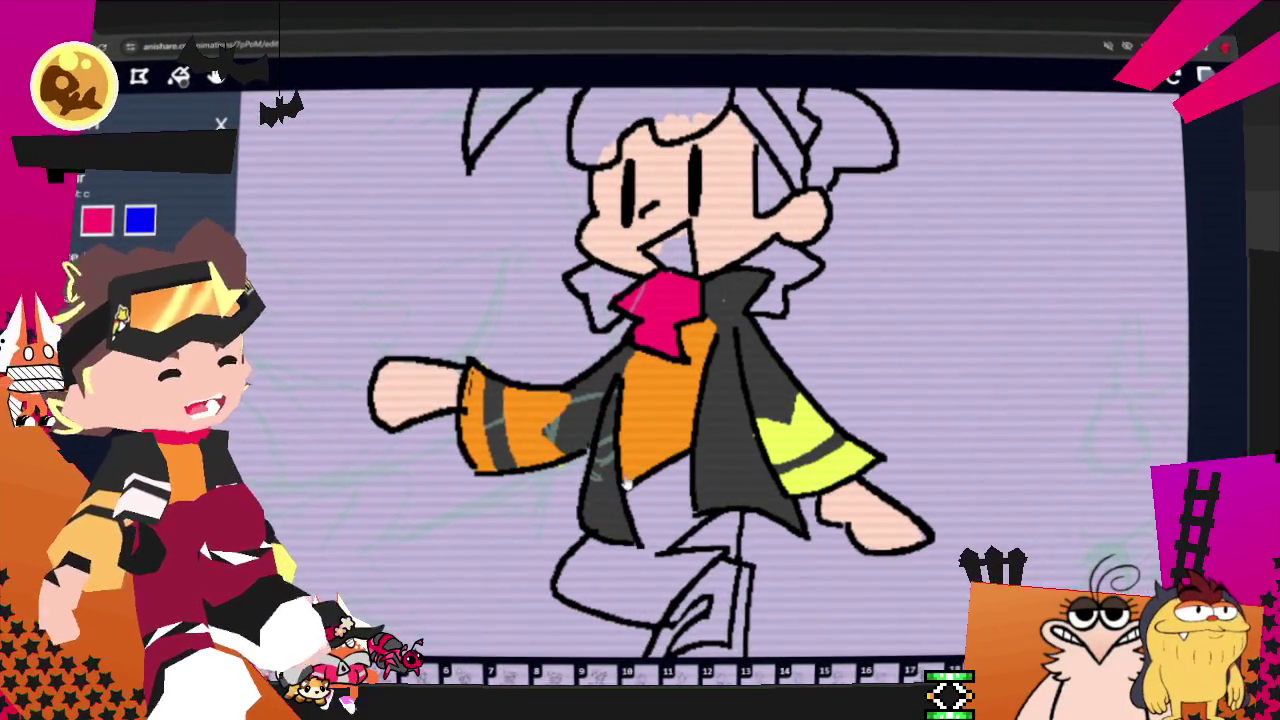
pyautogui.press('l')
pyautogui.press('m')
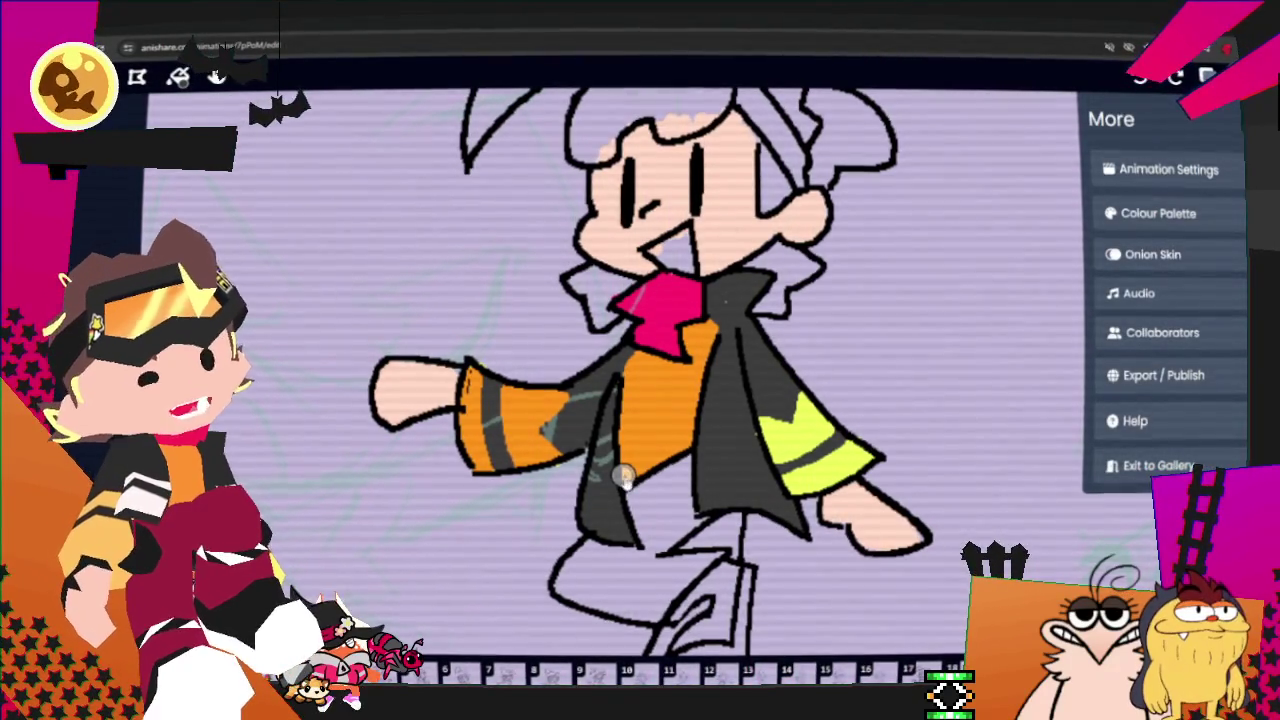
# Step: Recolour the blue Background palette swatch to a dark maroon red and close the palette
pyautogui.press('l')
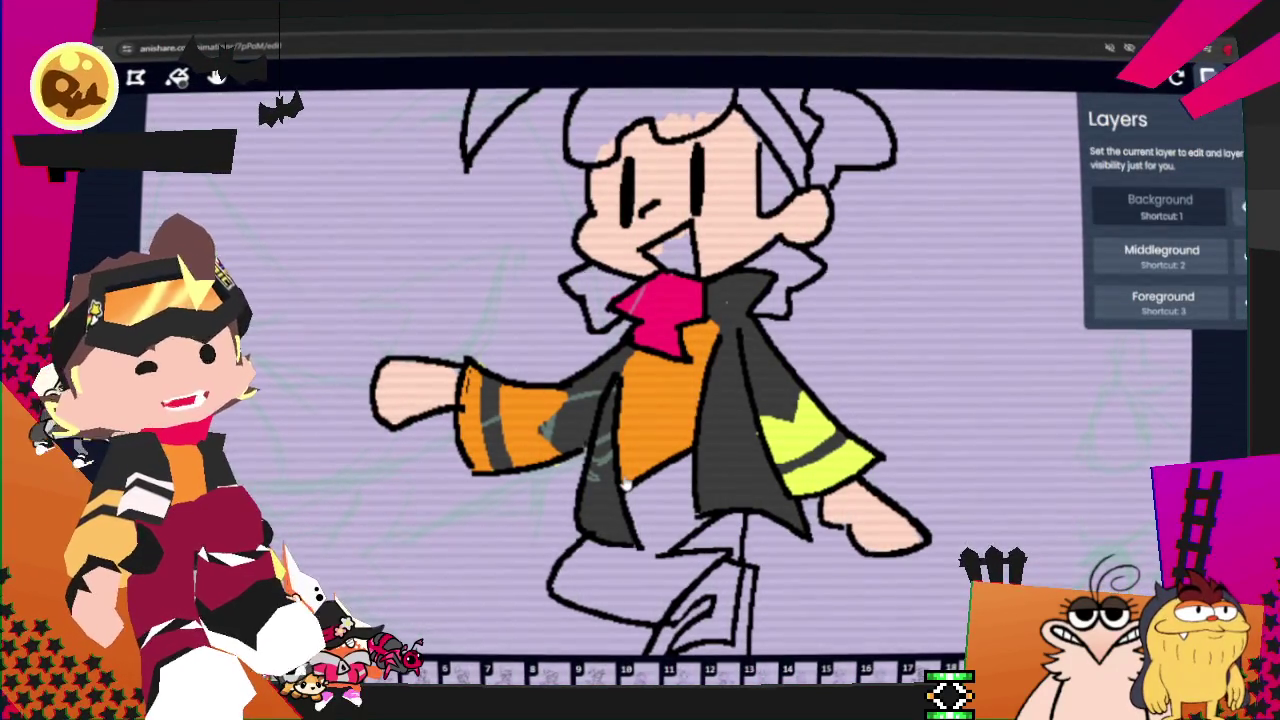
pyautogui.press('l')
pyautogui.press('l')
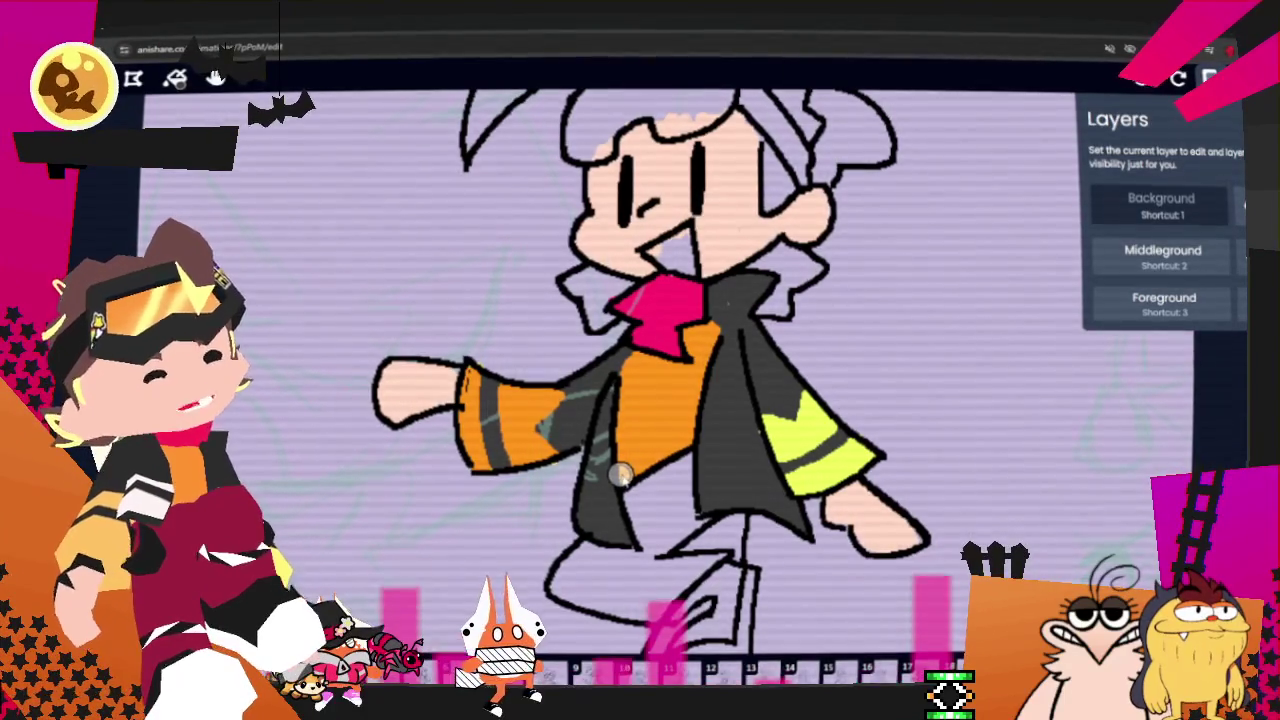
pyautogui.press('l')
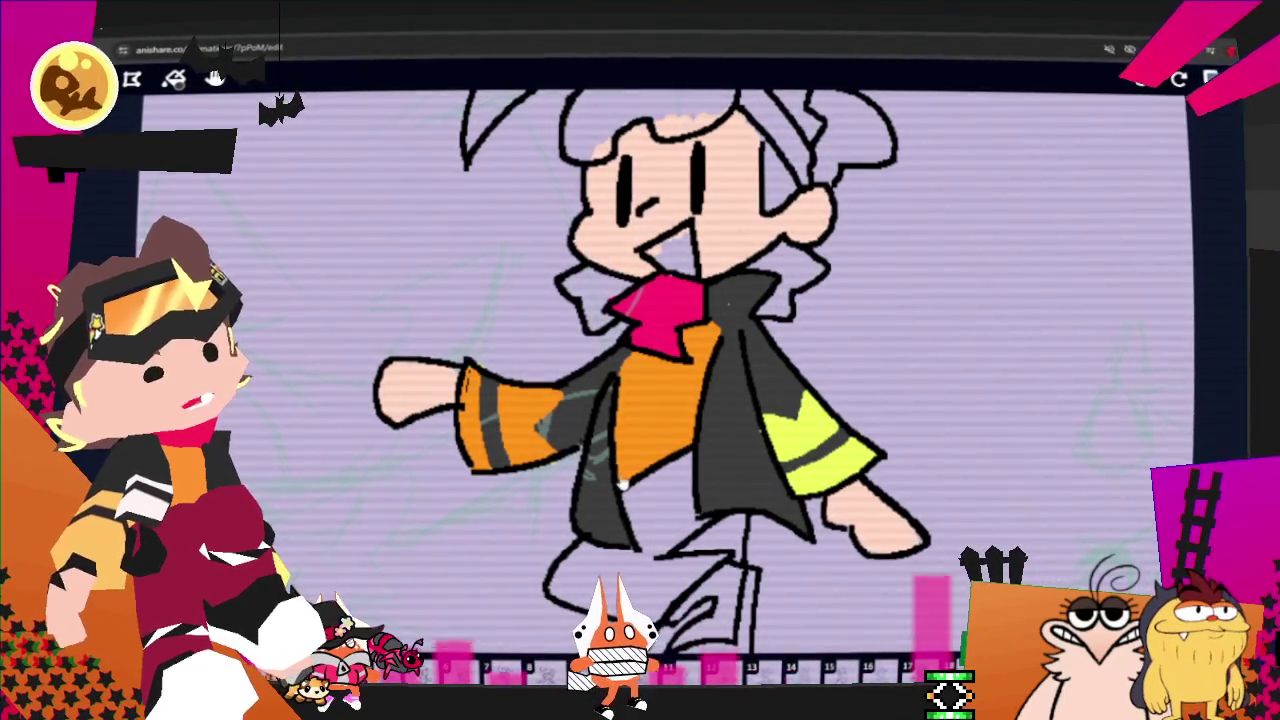
pyautogui.press('m')
pyautogui.press('c')
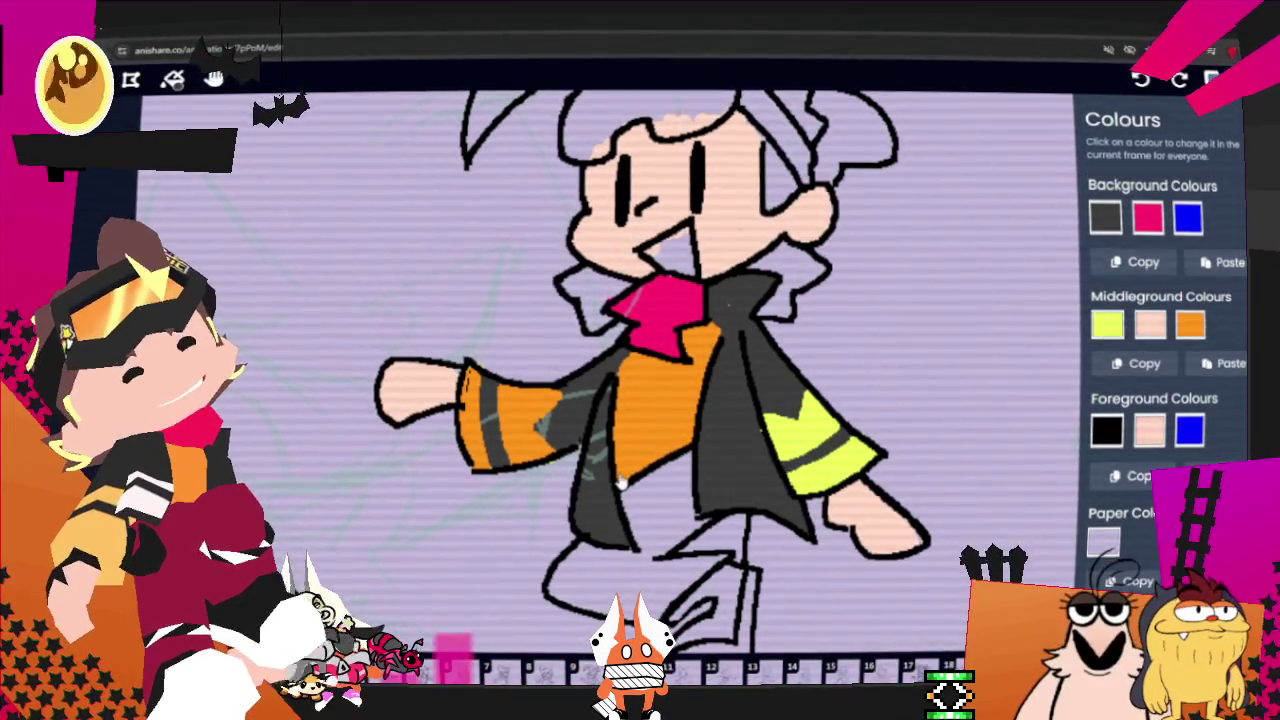
pyautogui.click(1188, 218)
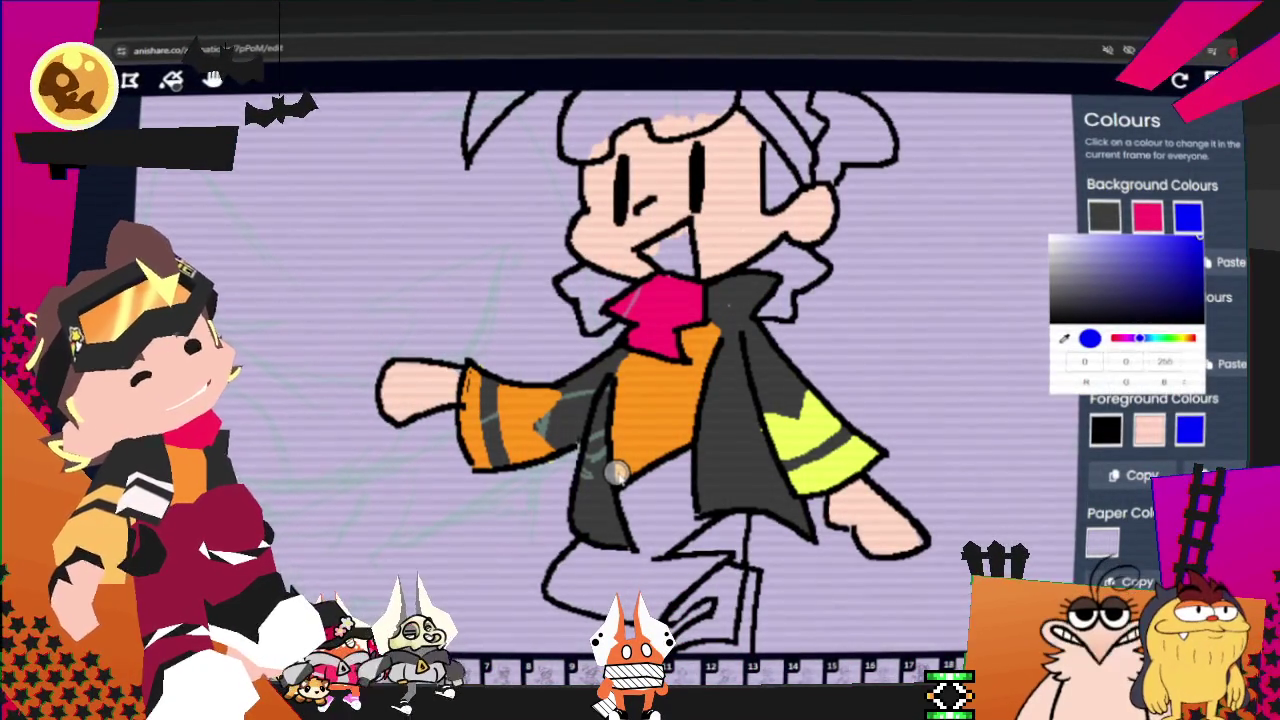
pyautogui.moveTo(1160, 338); pyautogui.dragTo(1196, 338)
pyautogui.click(1130, 284)
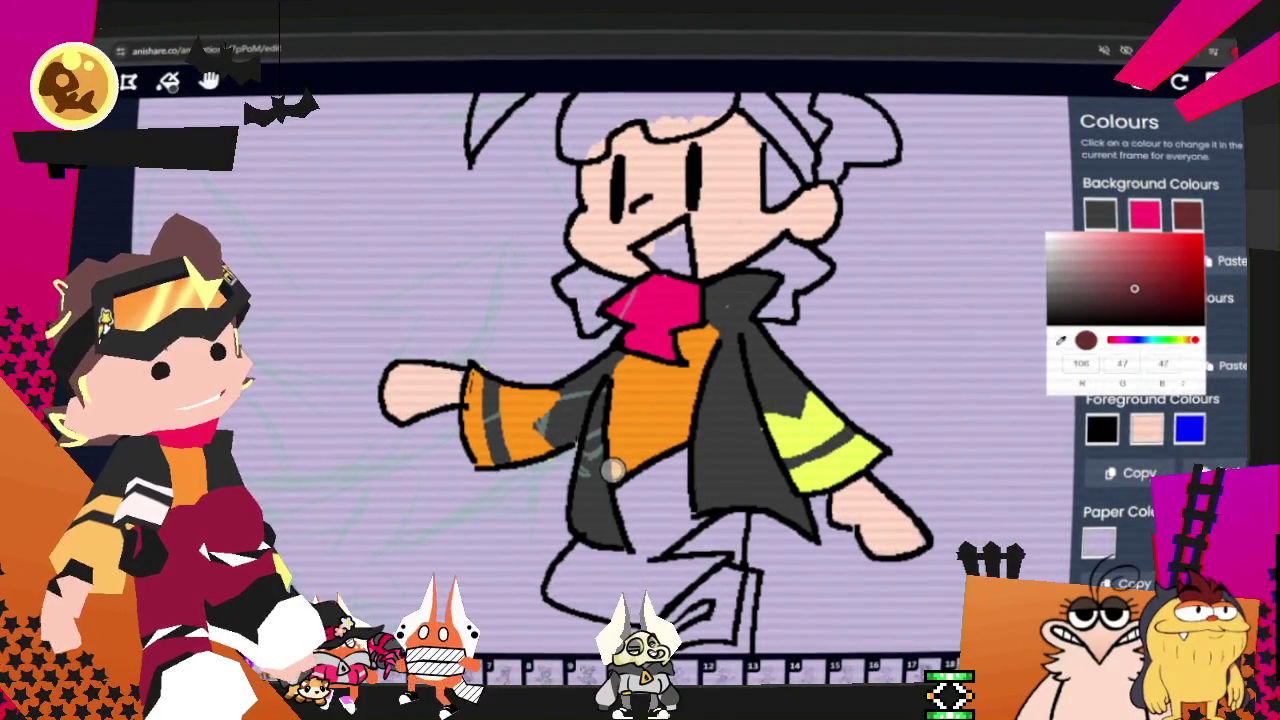
pyautogui.click(1128, 287)
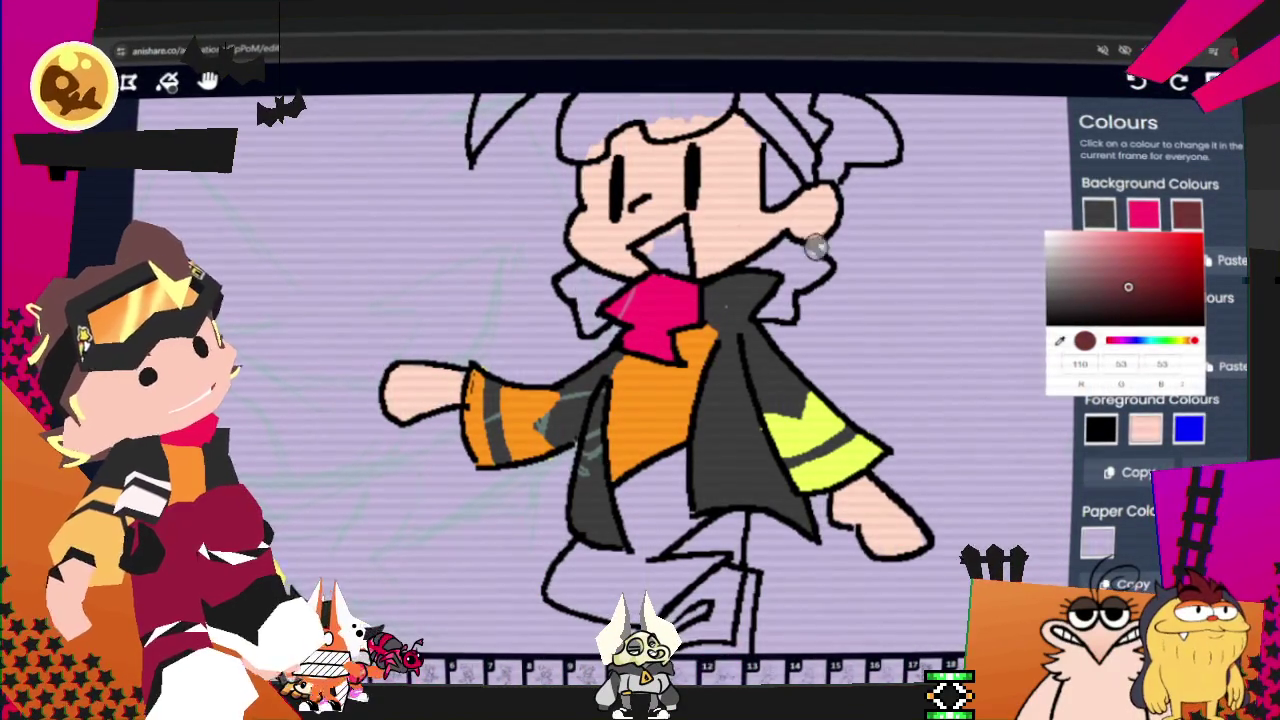
pyautogui.click(778, 258)
pyautogui.click(614, 480)
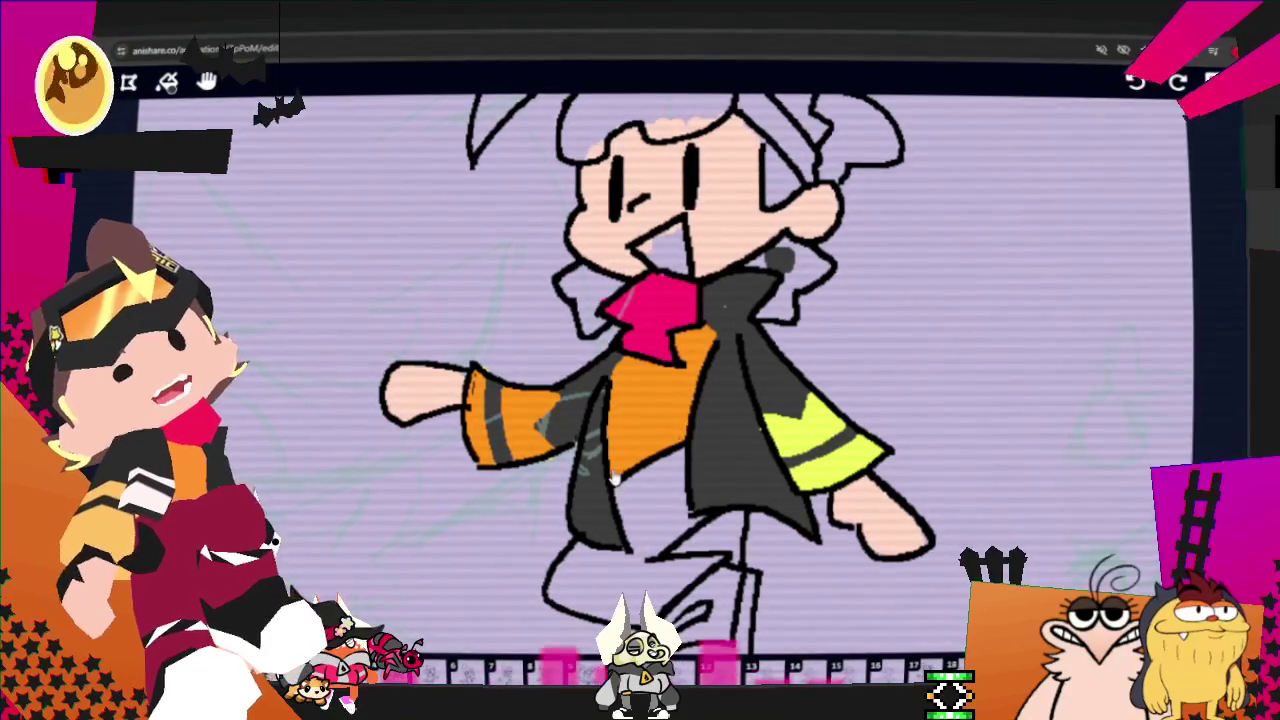
# Step: Brush dark brown-red over the hair beside the collar and fill the tall hair spike
pyautogui.press('b')
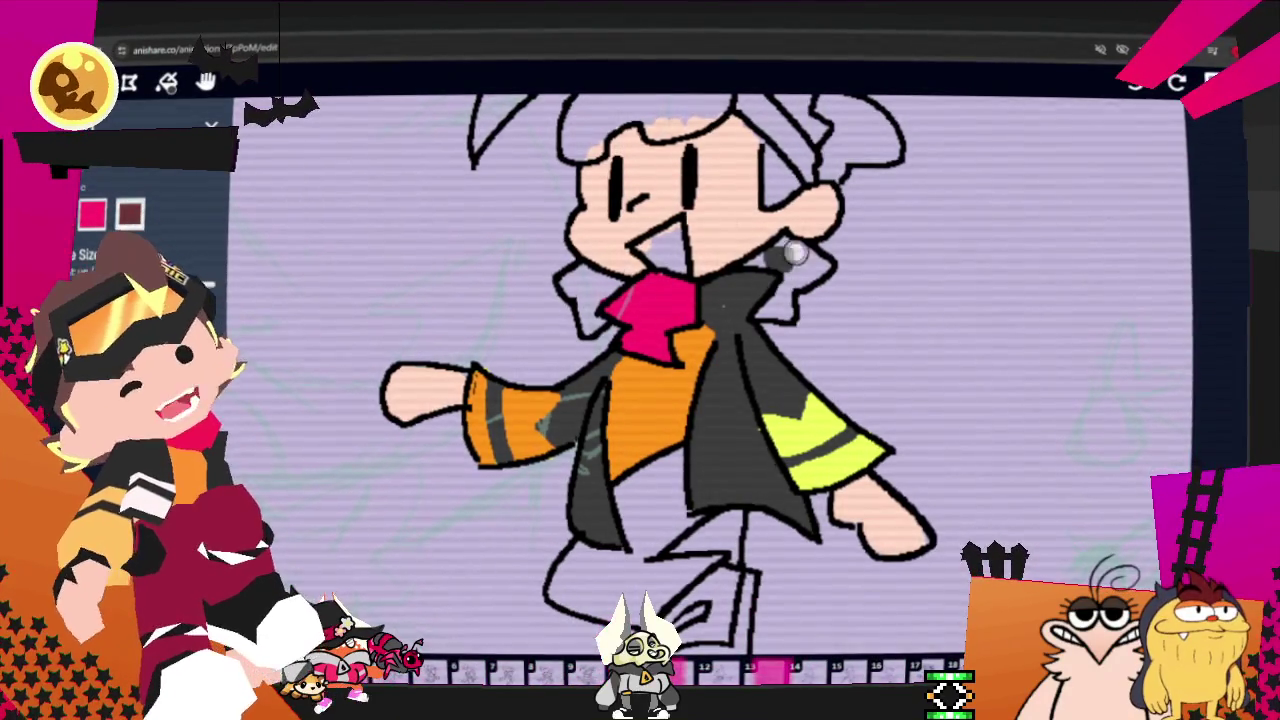
pyautogui.moveTo(782, 248); pyautogui.dragTo(762, 312)
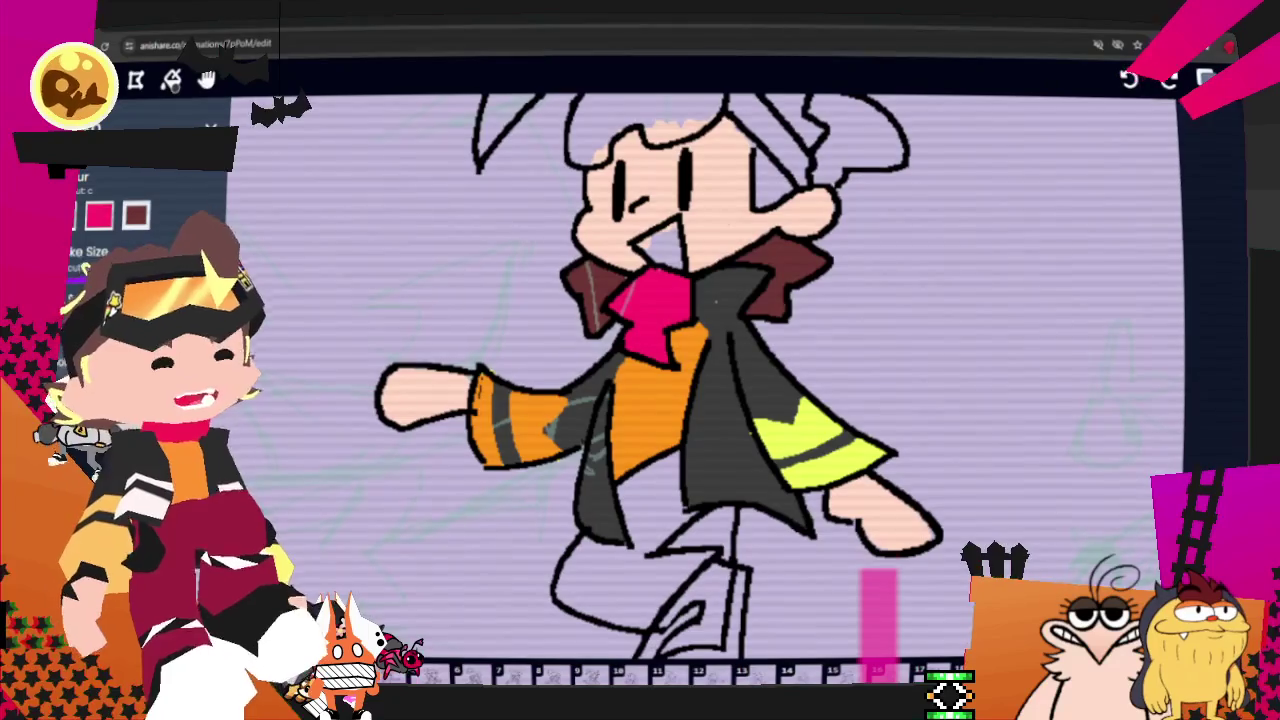
pyautogui.click(205, 80)
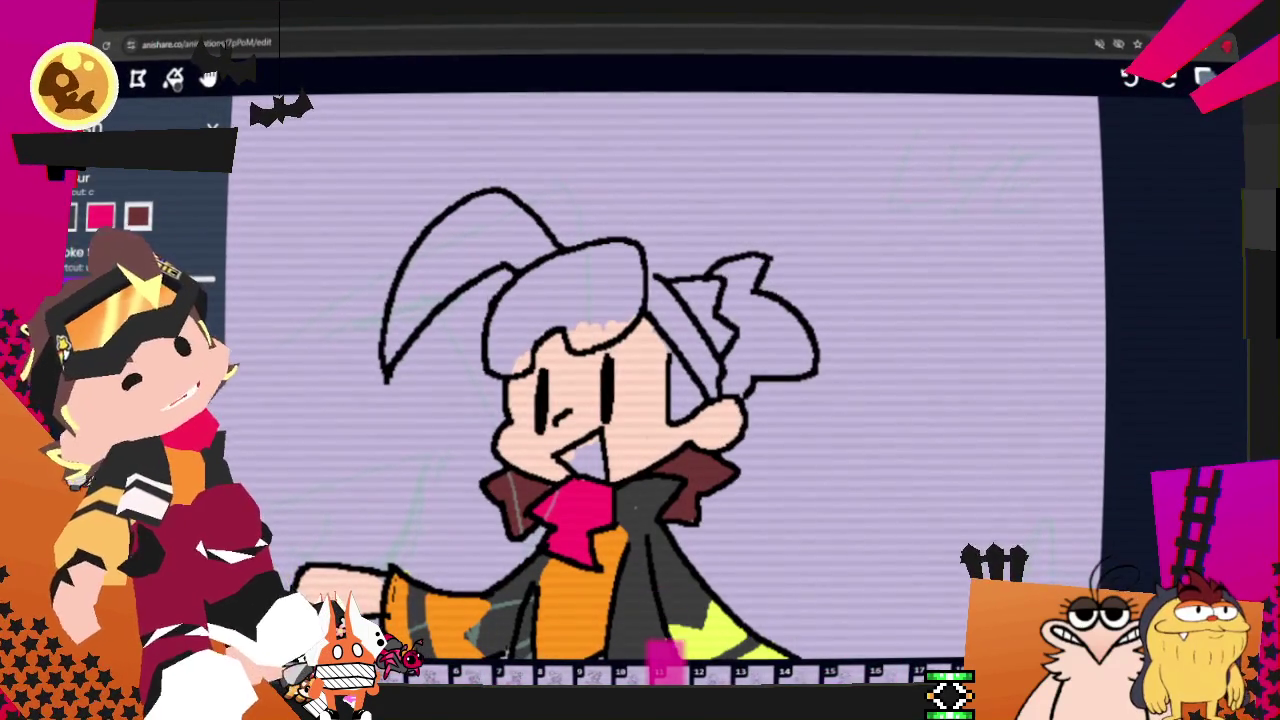
pyautogui.moveTo(397, 340)
pyautogui.mouseDown()
pyautogui.moveTo(451, 214)
pyautogui.moveTo(420, 280)
pyautogui.moveTo(531, 234)
pyautogui.mouseUp()
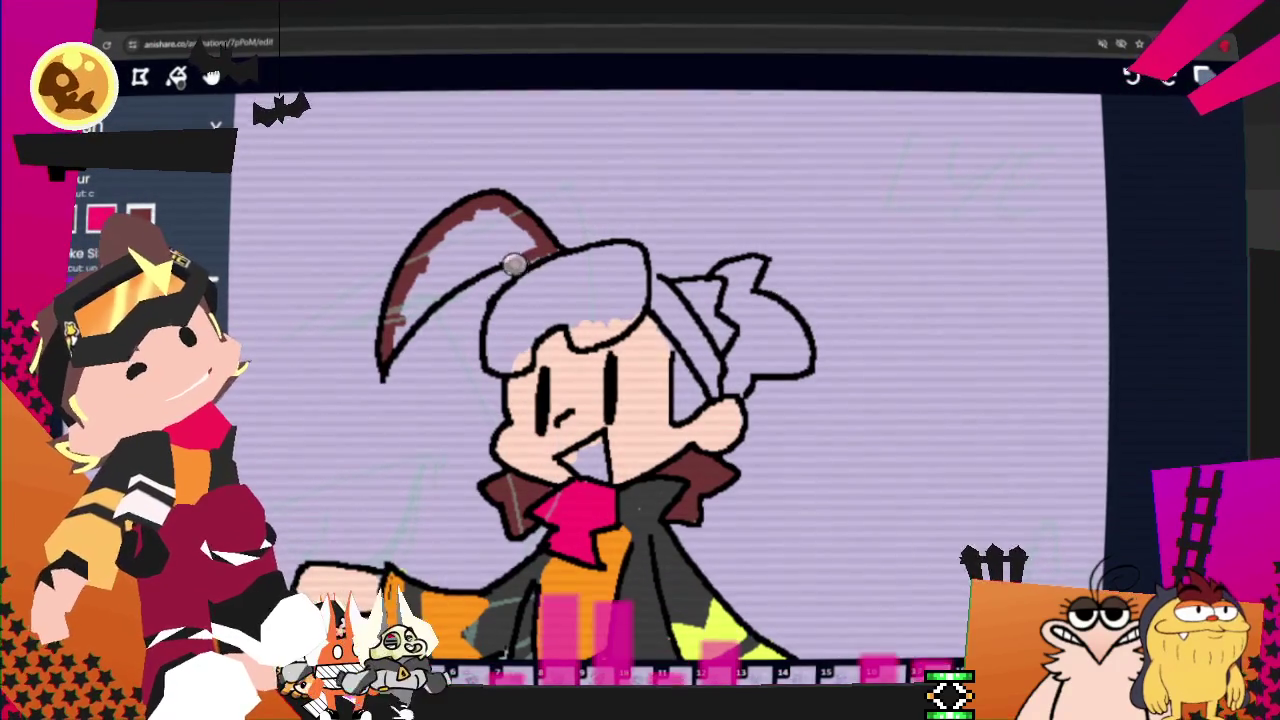
pyautogui.moveTo(380, 346); pyautogui.dragTo(505, 217)
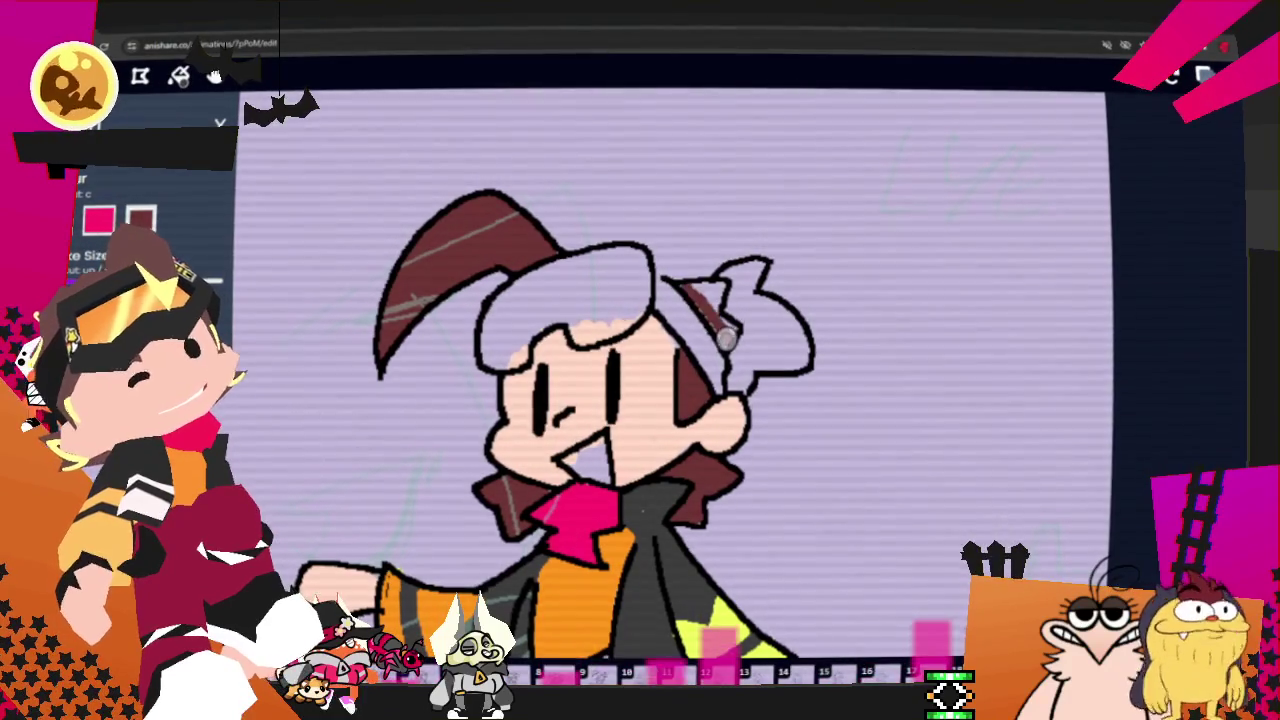
# Step: Fill the hair bun dark brown-red, covering its light patch
pyautogui.moveTo(716, 304)
pyautogui.mouseDown()
pyautogui.moveTo(757, 287)
pyautogui.moveTo(786, 366)
pyautogui.moveTo(748, 310)
pyautogui.mouseUp()
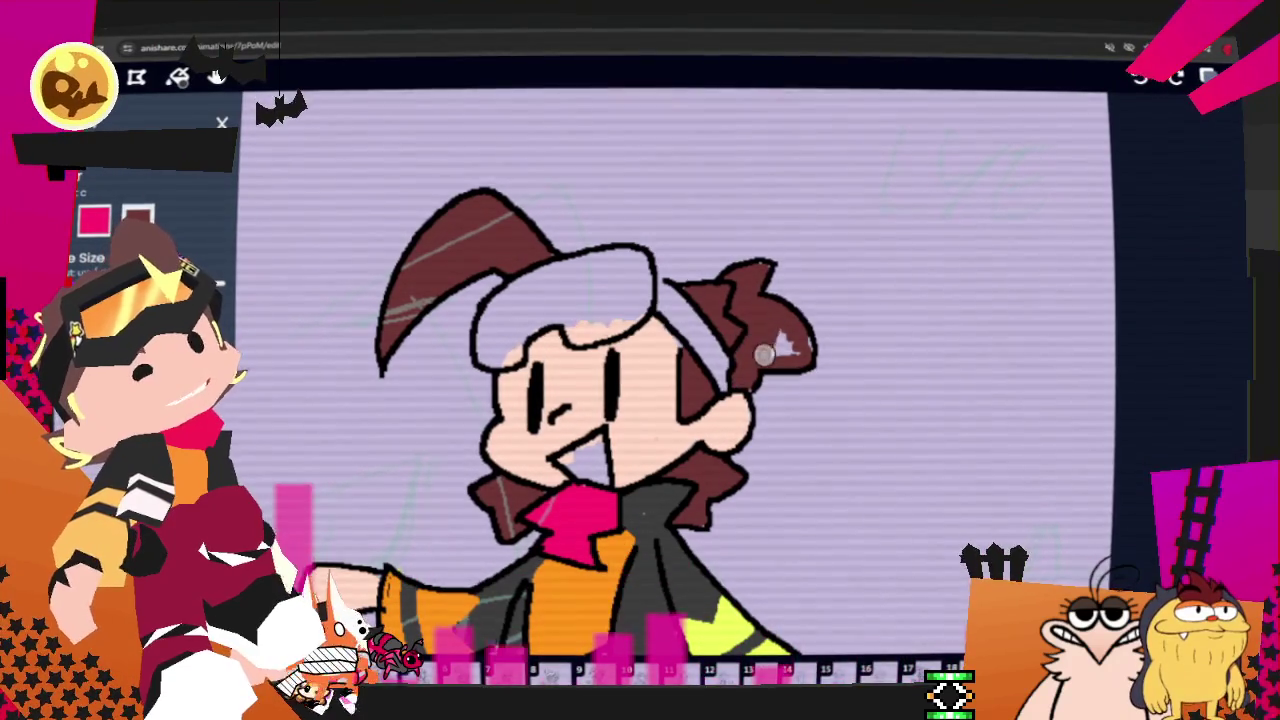
pyautogui.moveTo(763, 354); pyautogui.dragTo(795, 345)
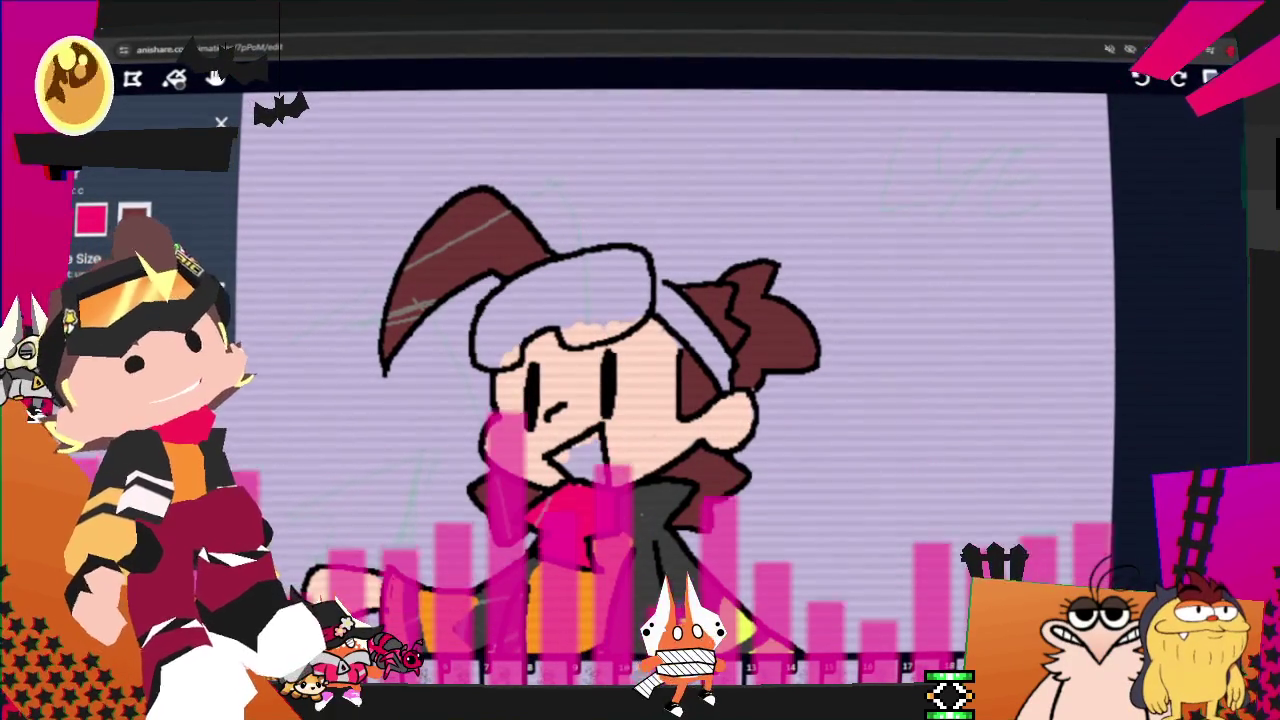
pyautogui.click(1210, 78)
# Step: Change the first Background swatch from grey to a darker slate blue-grey (45, 46, 57)
pyautogui.click(1240, 78)
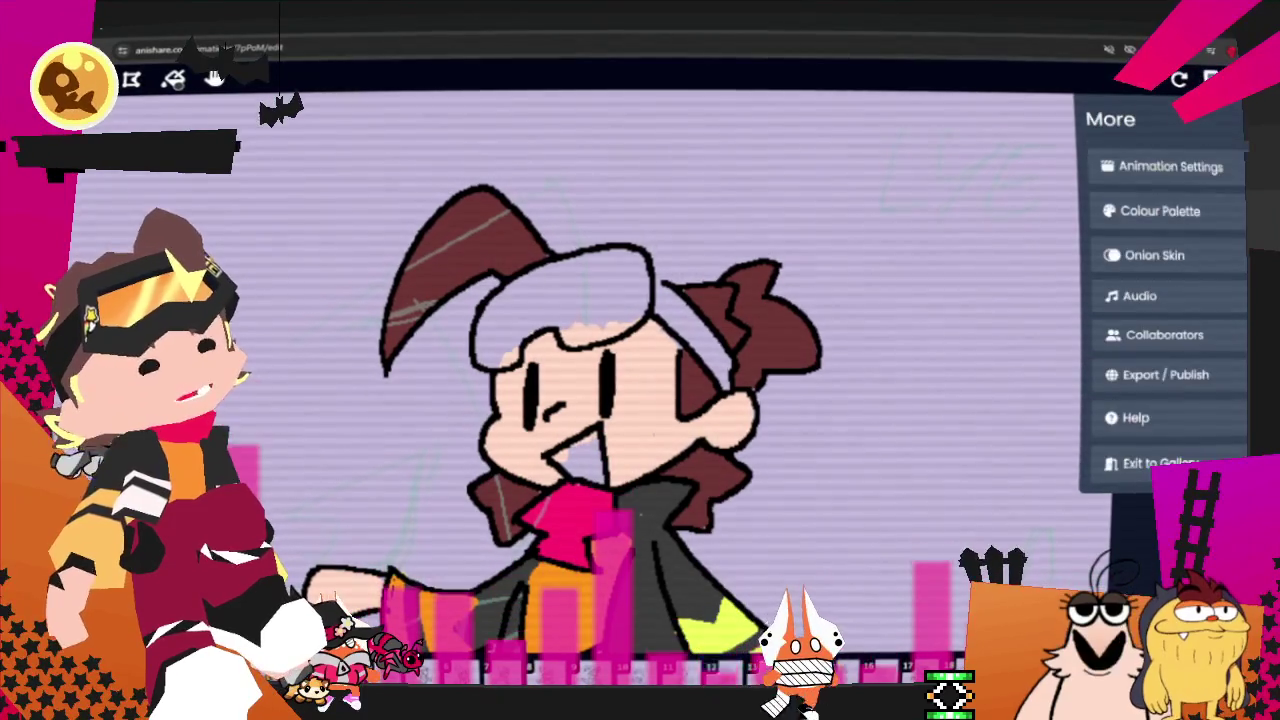
pyautogui.click(1160, 211)
pyautogui.click(1105, 217)
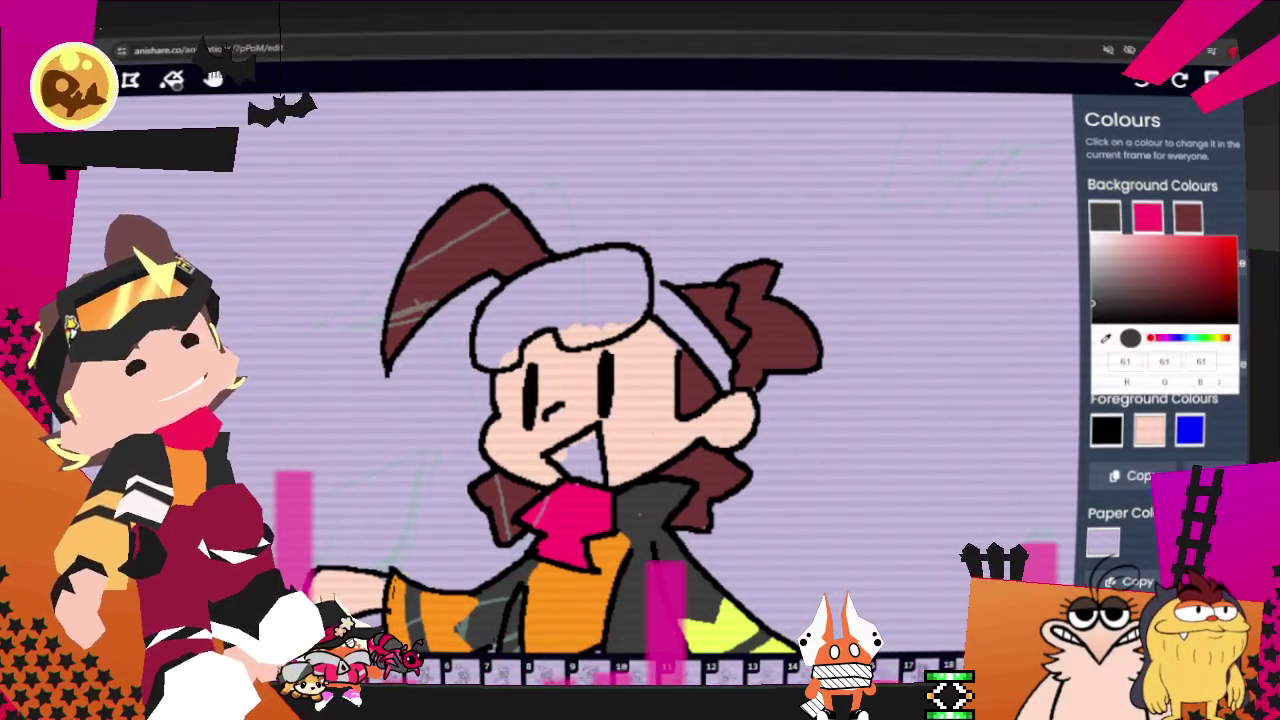
pyautogui.moveTo(1215, 338); pyautogui.dragTo(1180, 338)
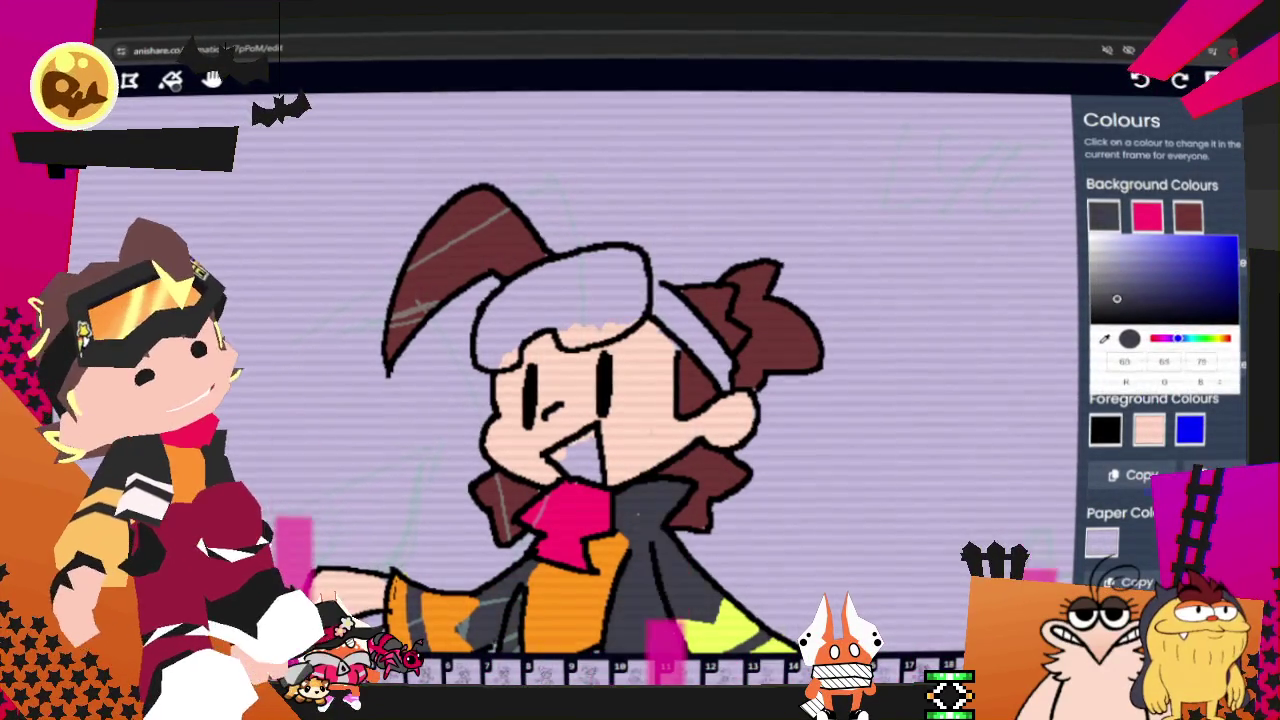
pyautogui.moveTo(1116, 298)
pyautogui.mouseDown()
pyautogui.moveTo(1129, 302)
pyautogui.moveTo(1118, 305)
pyautogui.mouseUp()
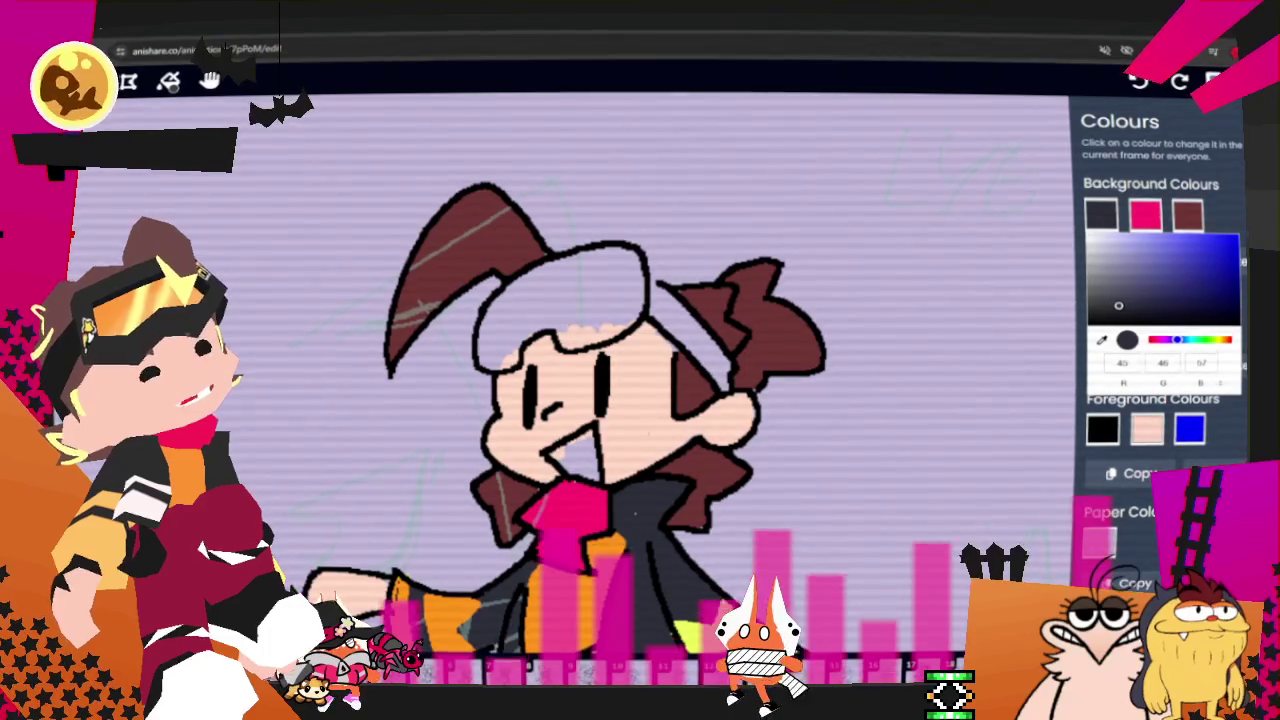
pyautogui.click(871, 366)
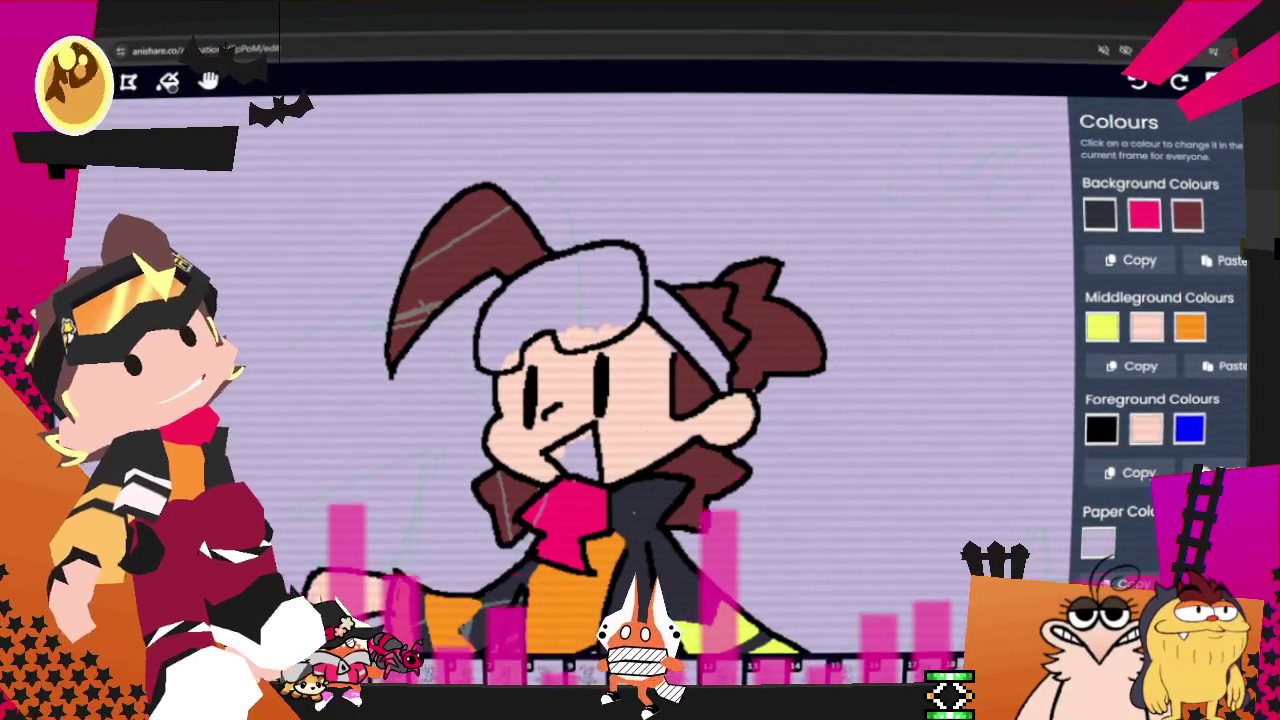
# Step: Paint the goggles dark slate grey, with the strap running back through the hair
pyautogui.press('b')
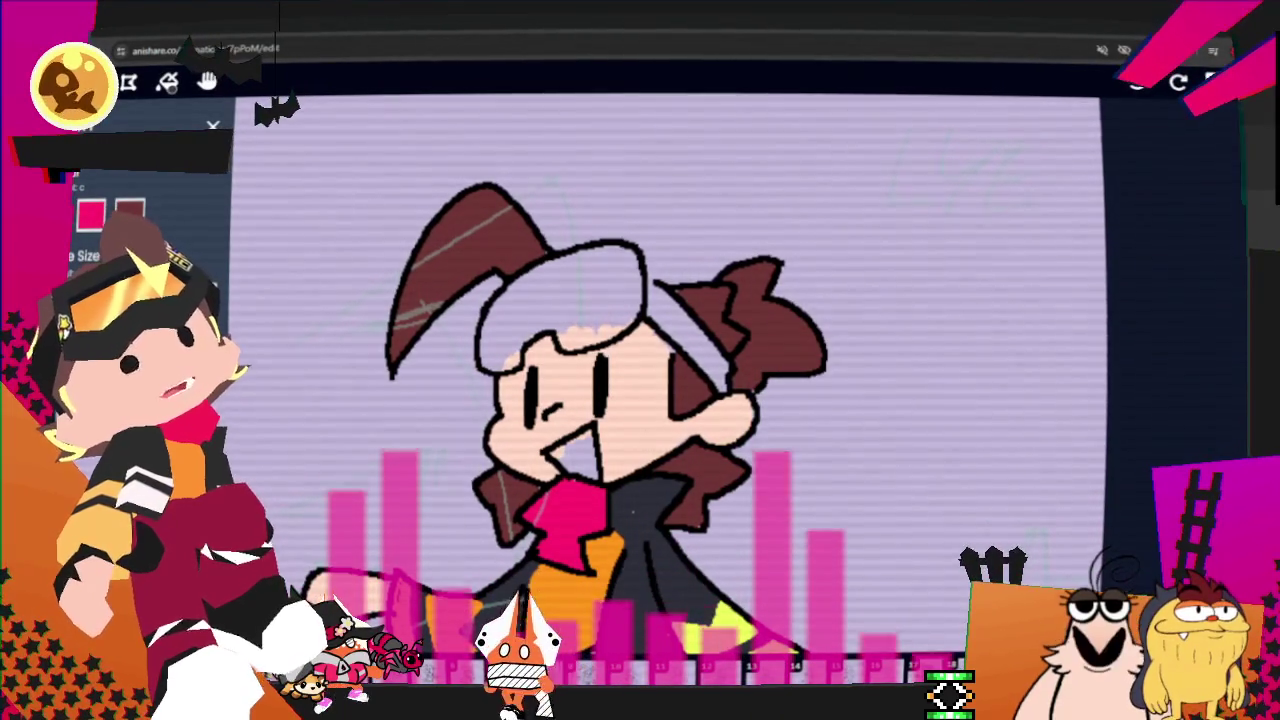
pyautogui.moveTo(628, 270); pyautogui.dragTo(628, 320)
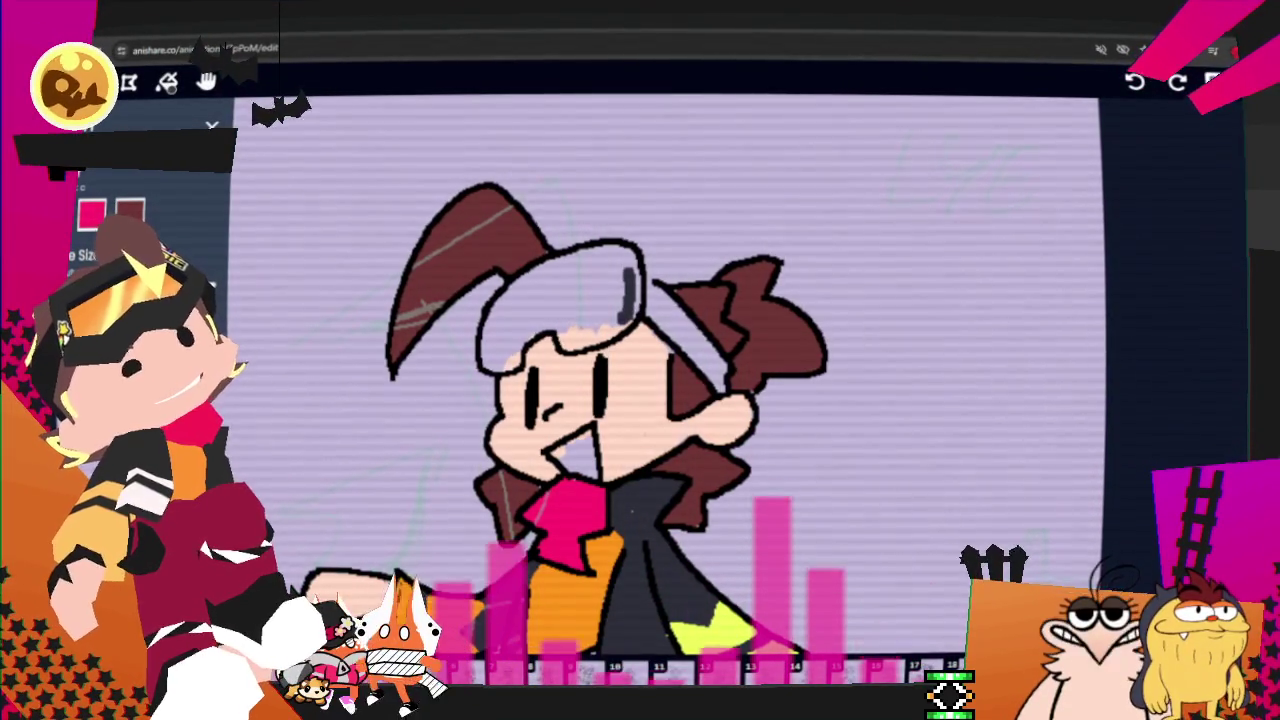
pyautogui.moveTo(578, 302); pyautogui.dragTo(497, 362)
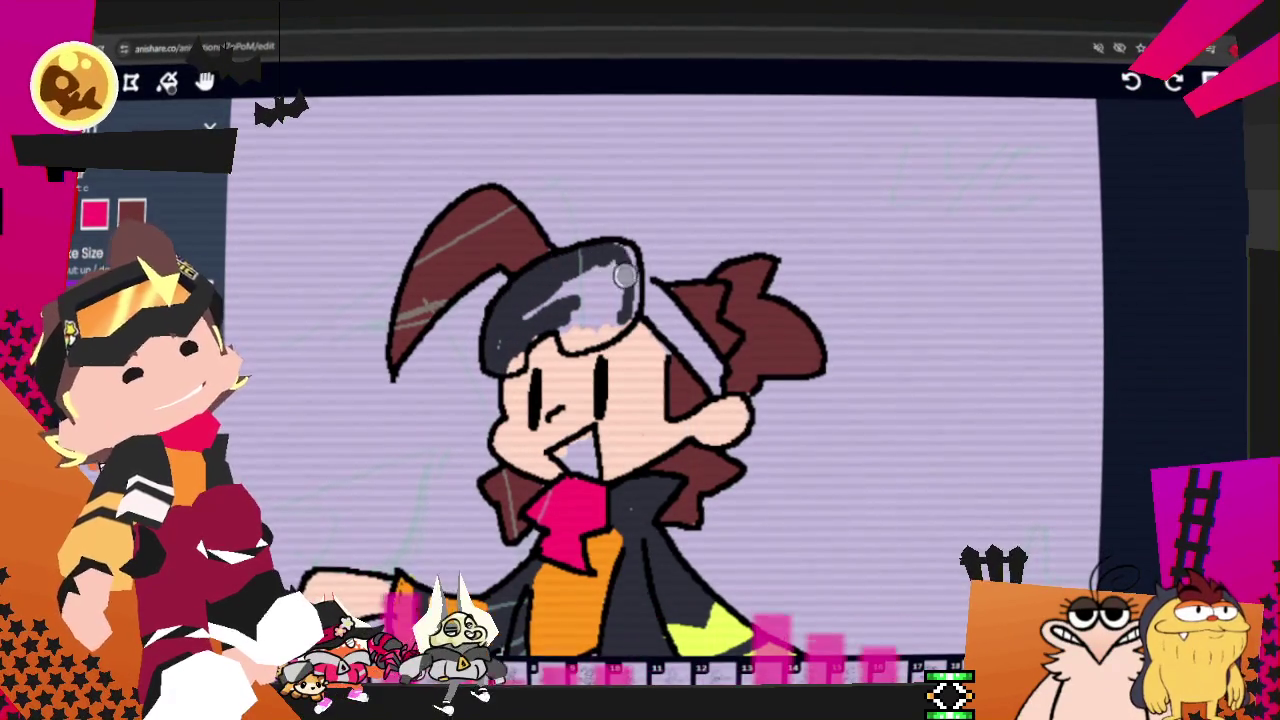
pyautogui.moveTo(582, 250)
pyautogui.mouseDown()
pyautogui.moveTo(570, 313)
pyautogui.moveTo(495, 350)
pyautogui.mouseUp()
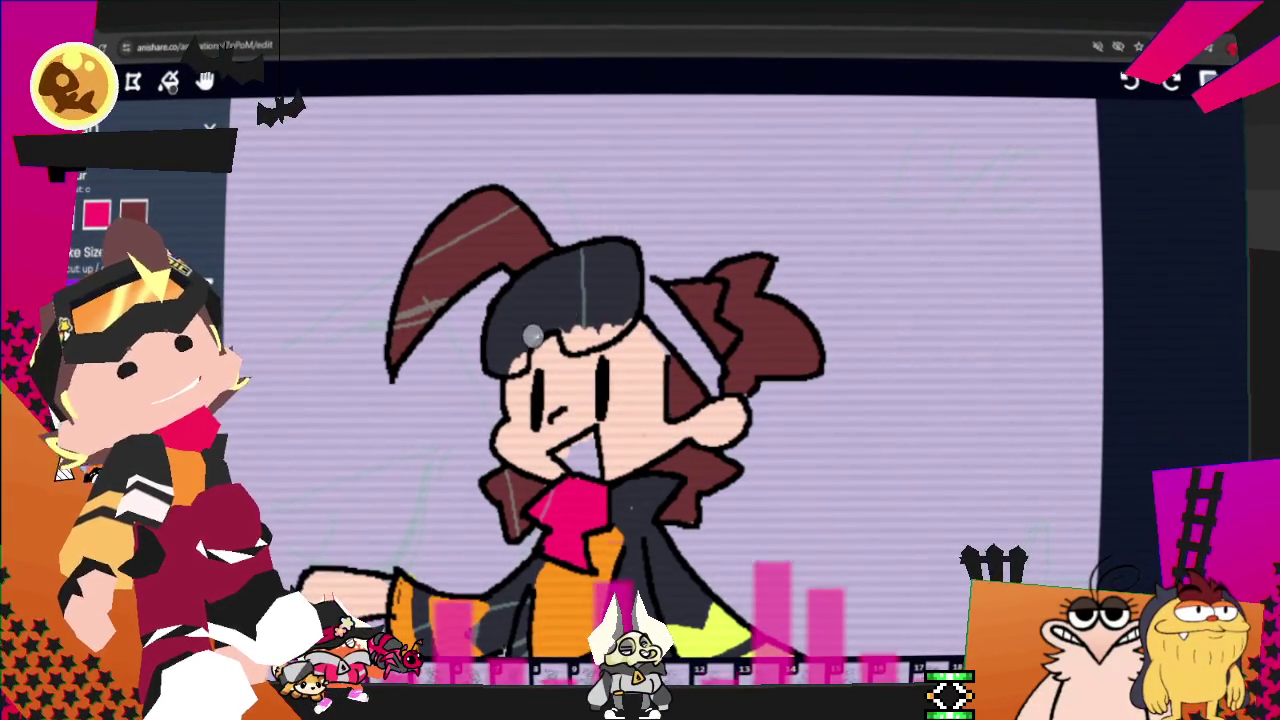
pyautogui.moveTo(652, 282); pyautogui.dragTo(713, 370)
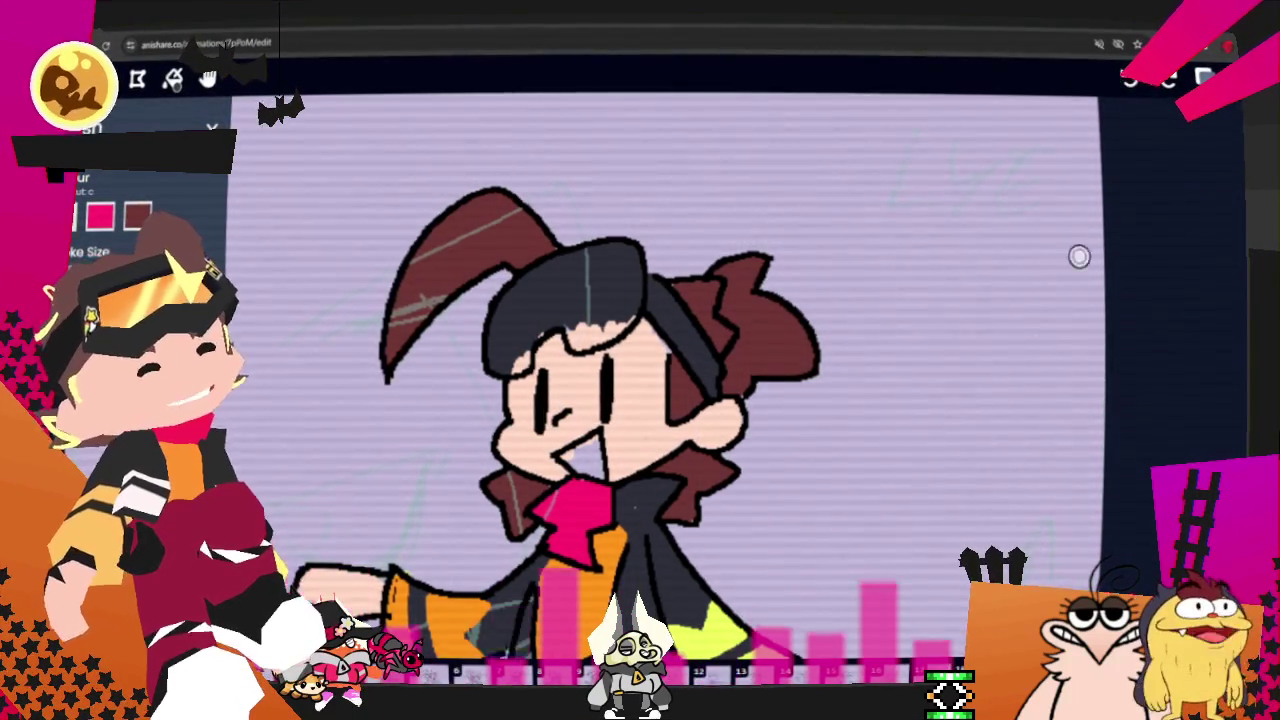
pyautogui.click(1205, 78)
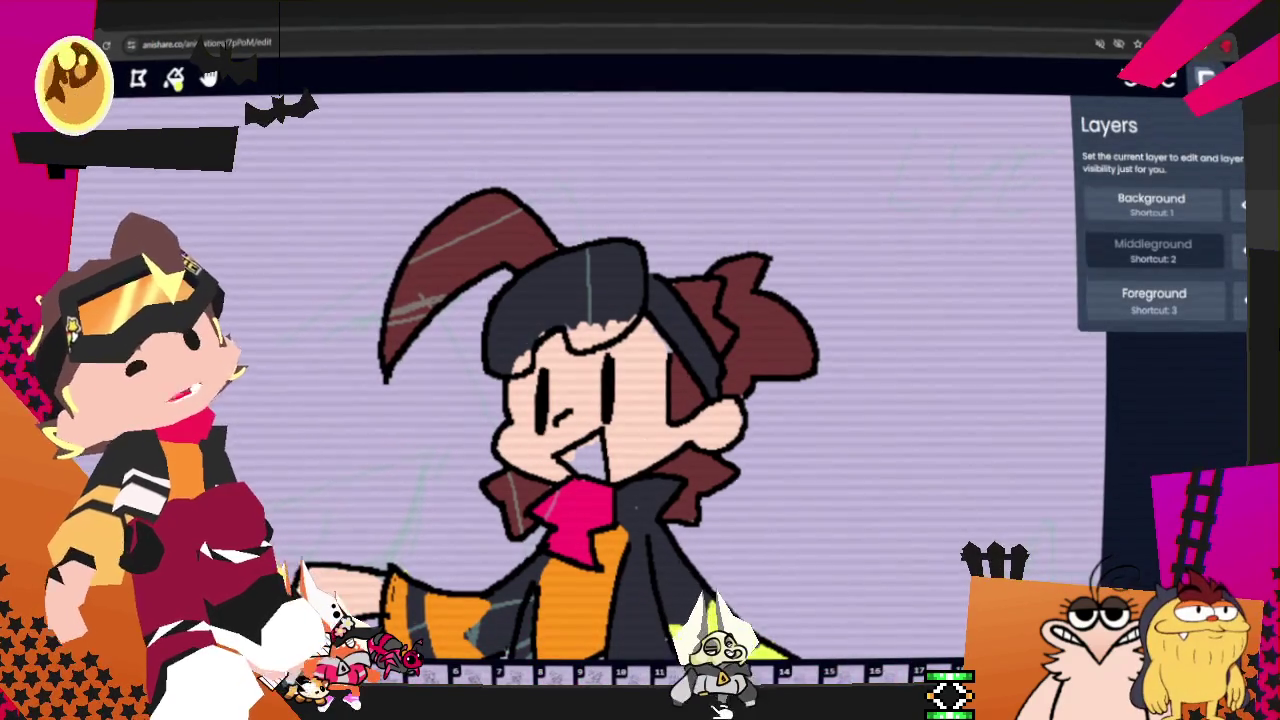
# Step: Fill the goggle lenses orange and add two yellow-green diagonal glints across them
pyautogui.press('Escape')
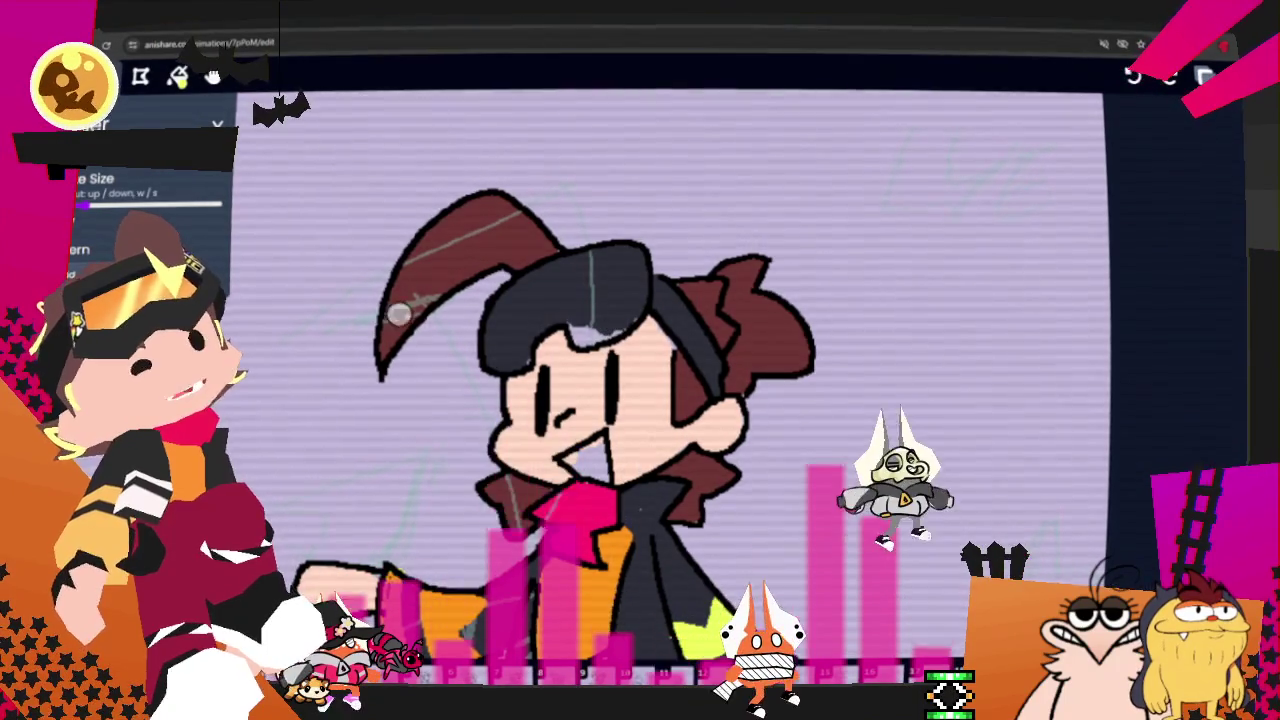
pyautogui.scroll(2, 150, 220)
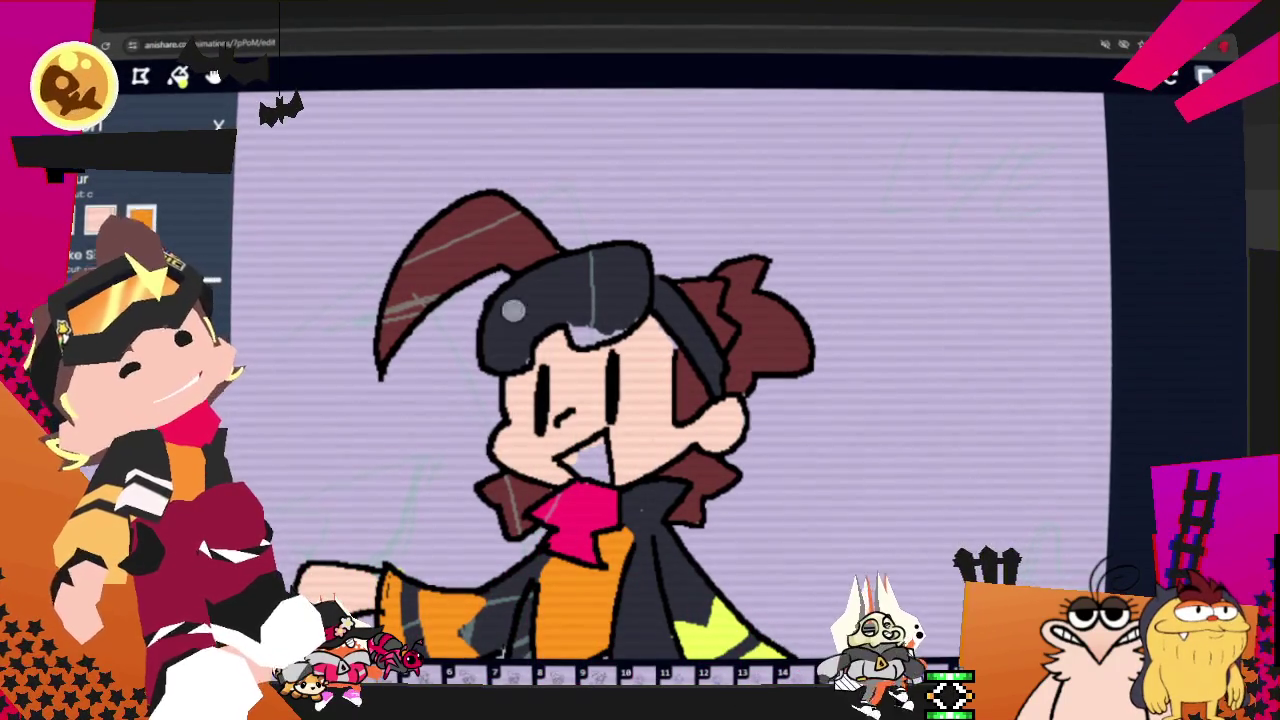
pyautogui.moveTo(498, 345)
pyautogui.mouseDown()
pyautogui.moveTo(602, 266)
pyautogui.moveTo(588, 320)
pyautogui.moveTo(508, 343)
pyautogui.moveTo(576, 289)
pyautogui.moveTo(590, 307)
pyautogui.moveTo(617, 281)
pyautogui.moveTo(567, 298)
pyautogui.moveTo(611, 292)
pyautogui.mouseUp()
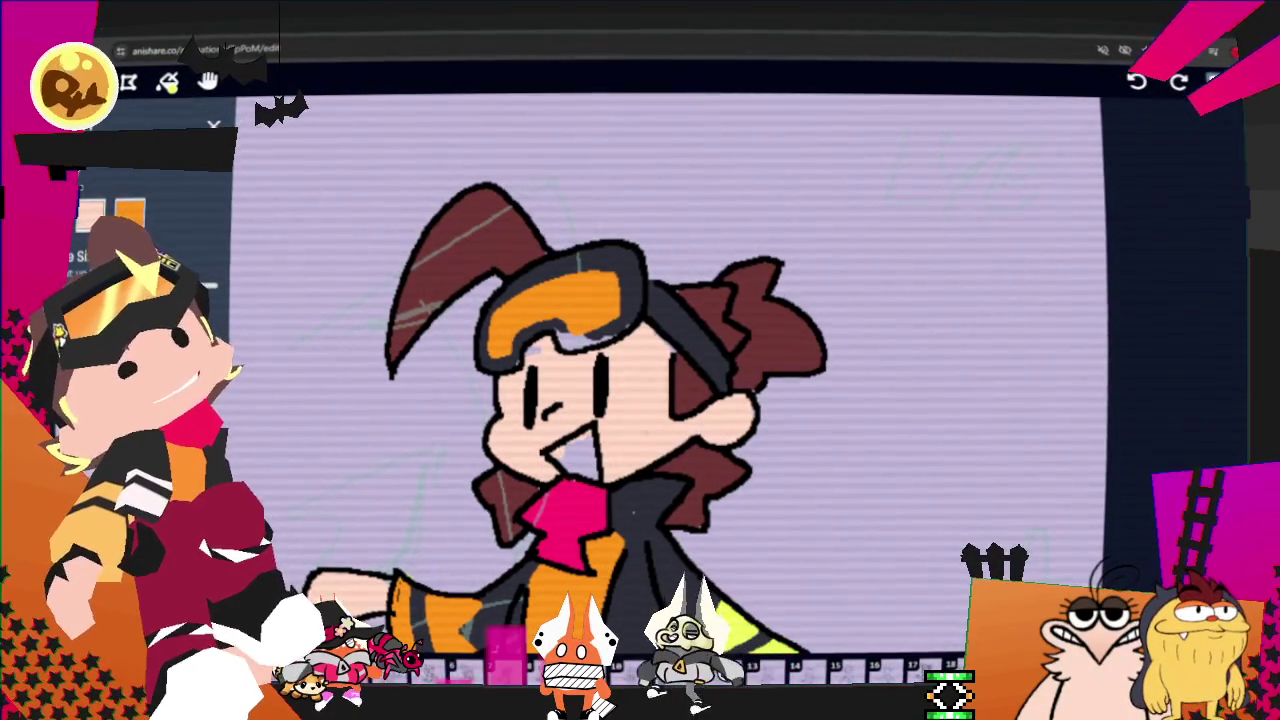
pyautogui.moveTo(562, 272)
pyautogui.mouseDown()
pyautogui.moveTo(517, 338)
pyautogui.moveTo(540, 334)
pyautogui.moveTo(580, 283)
pyautogui.mouseUp()
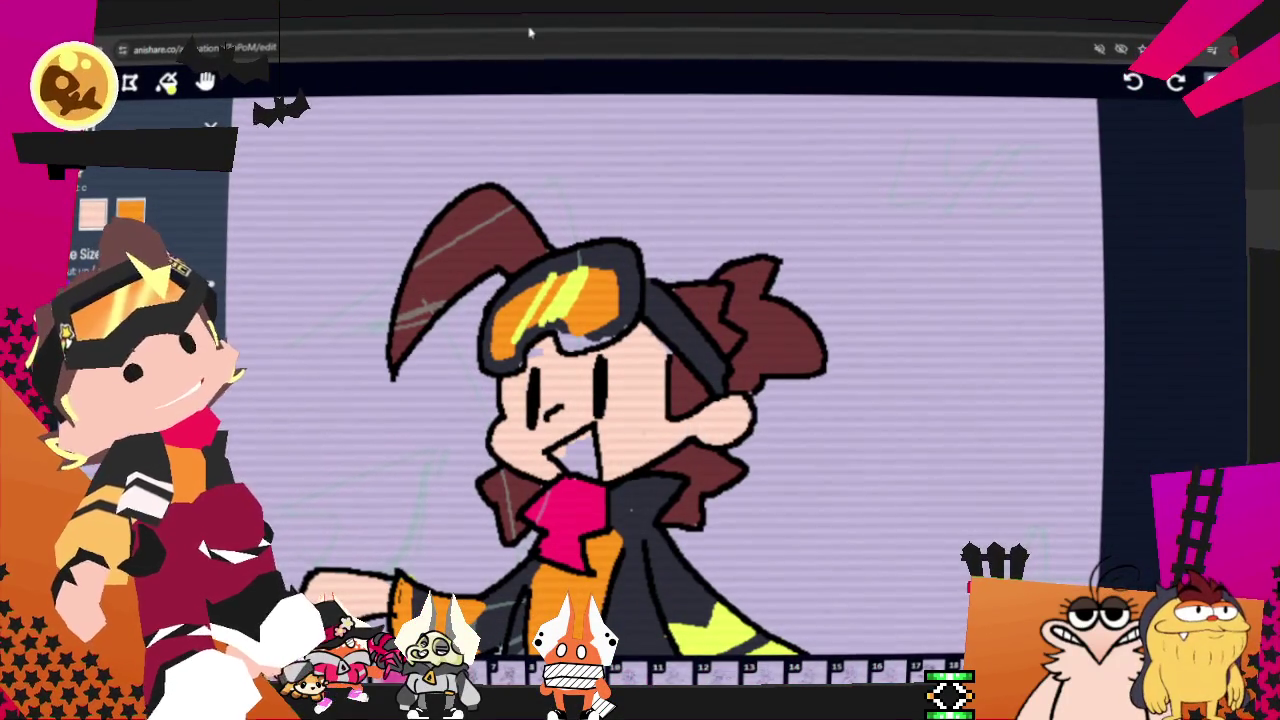
pyautogui.click(210, 126)
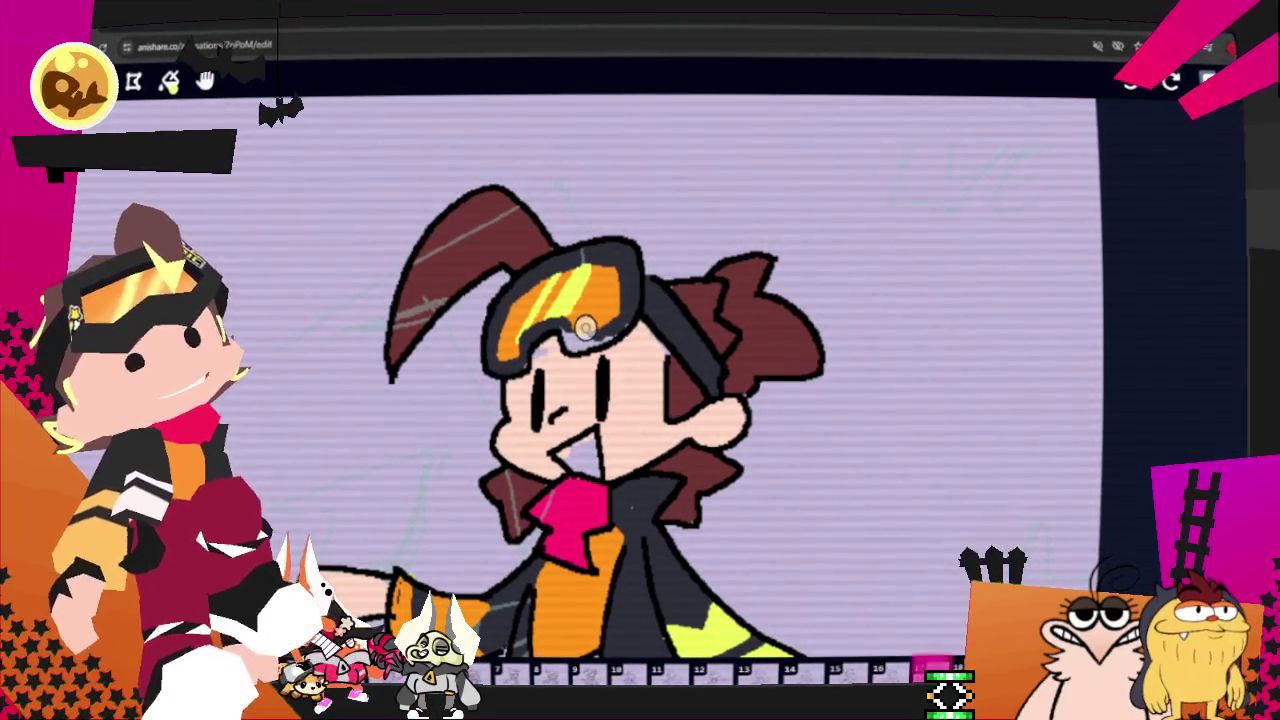
# Step: Switch between the layer list and brush settings, ending with the brush colour and size settings shown
pyautogui.press('l')
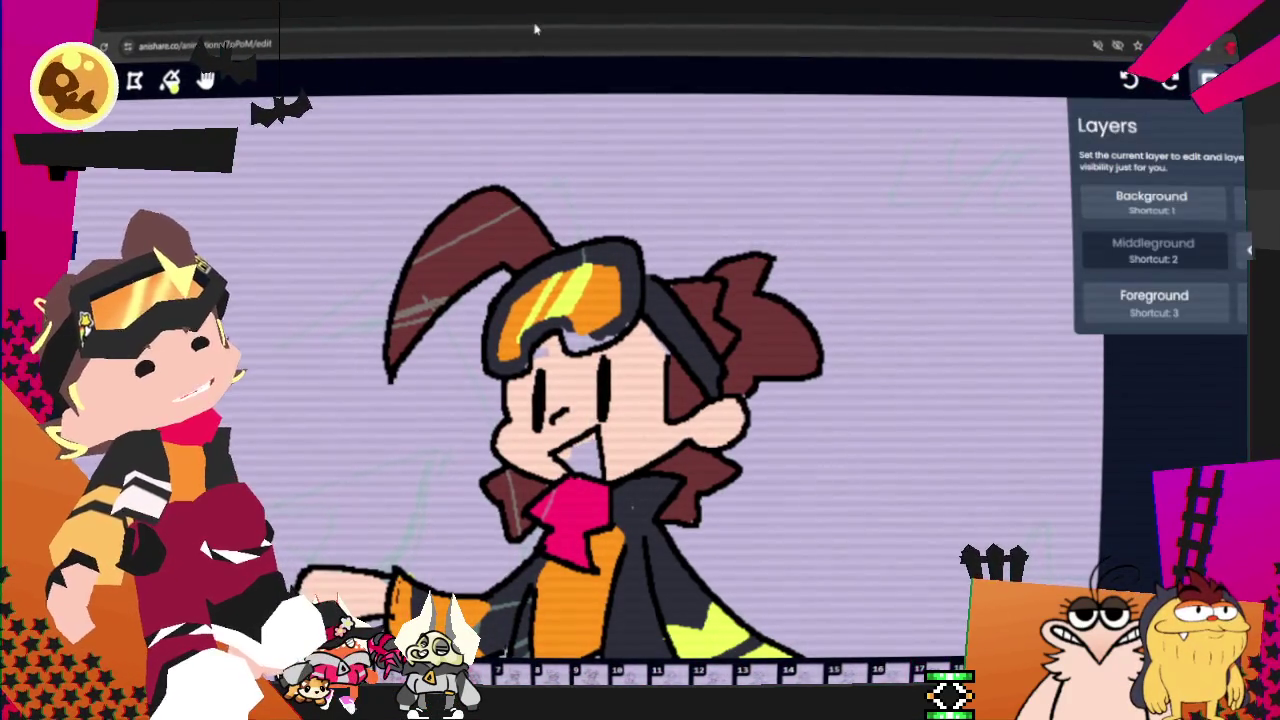
pyautogui.press('b')
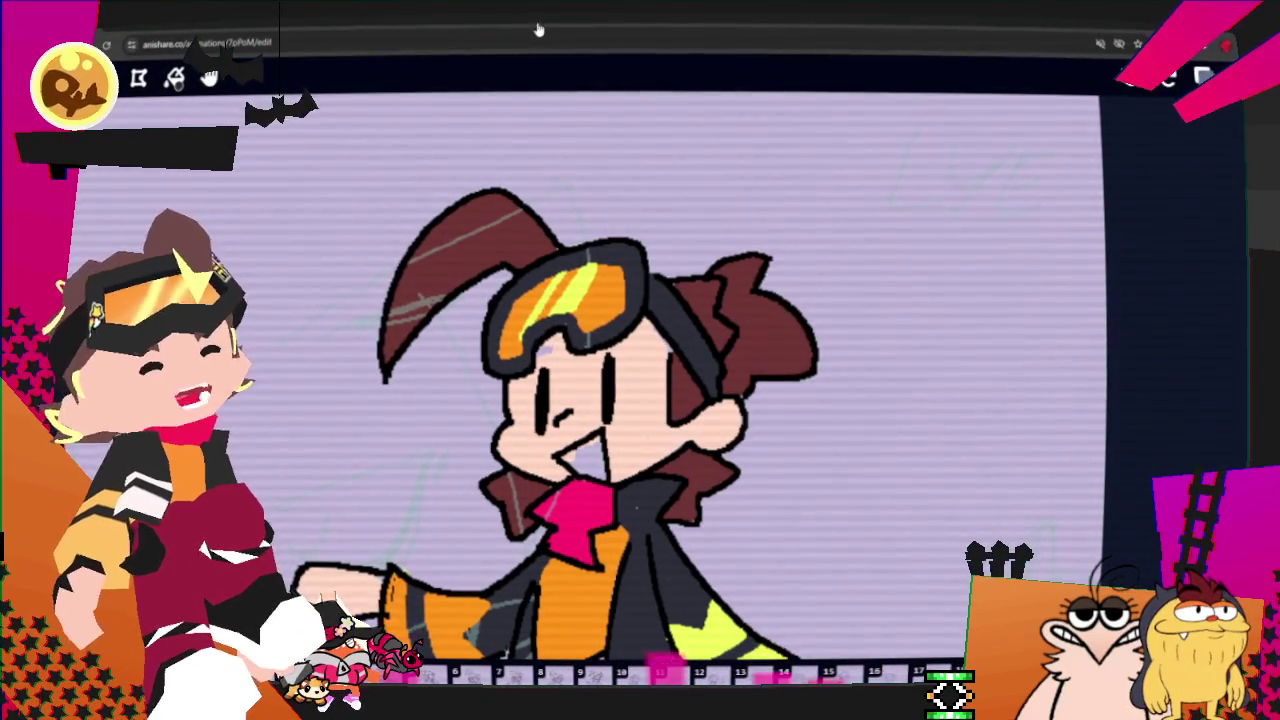
pyautogui.press('l')
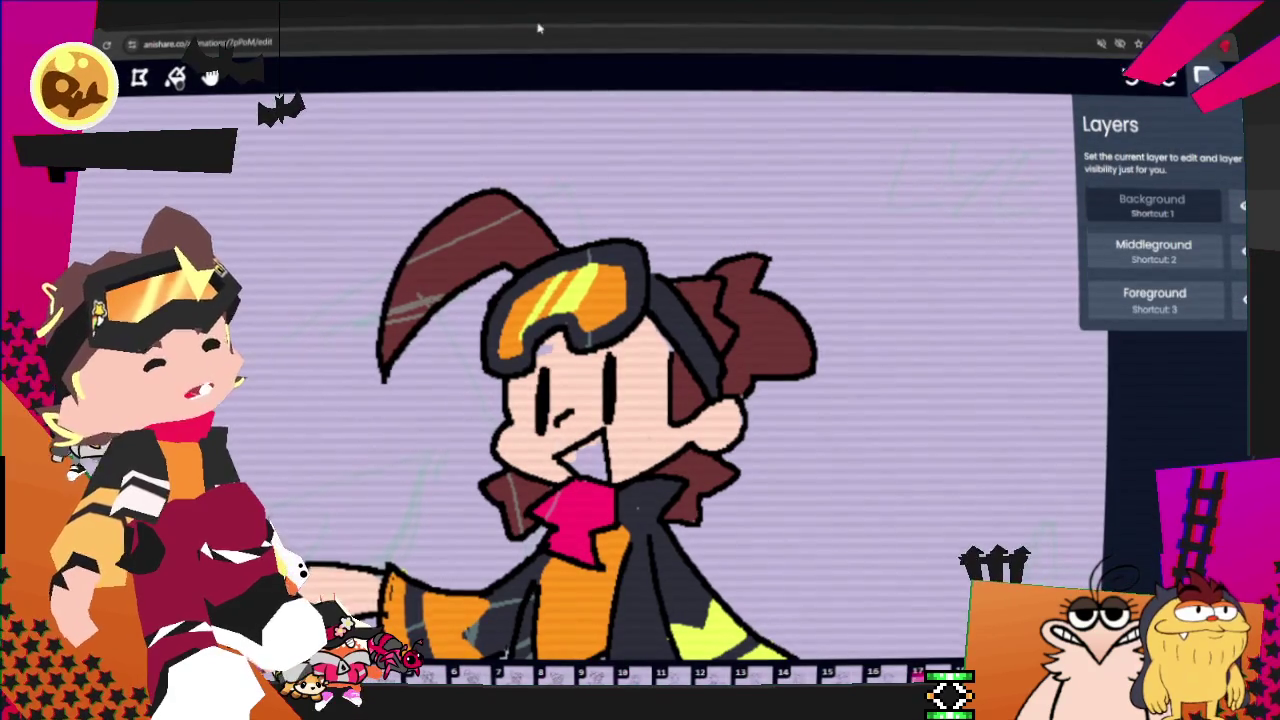
pyautogui.press('b')
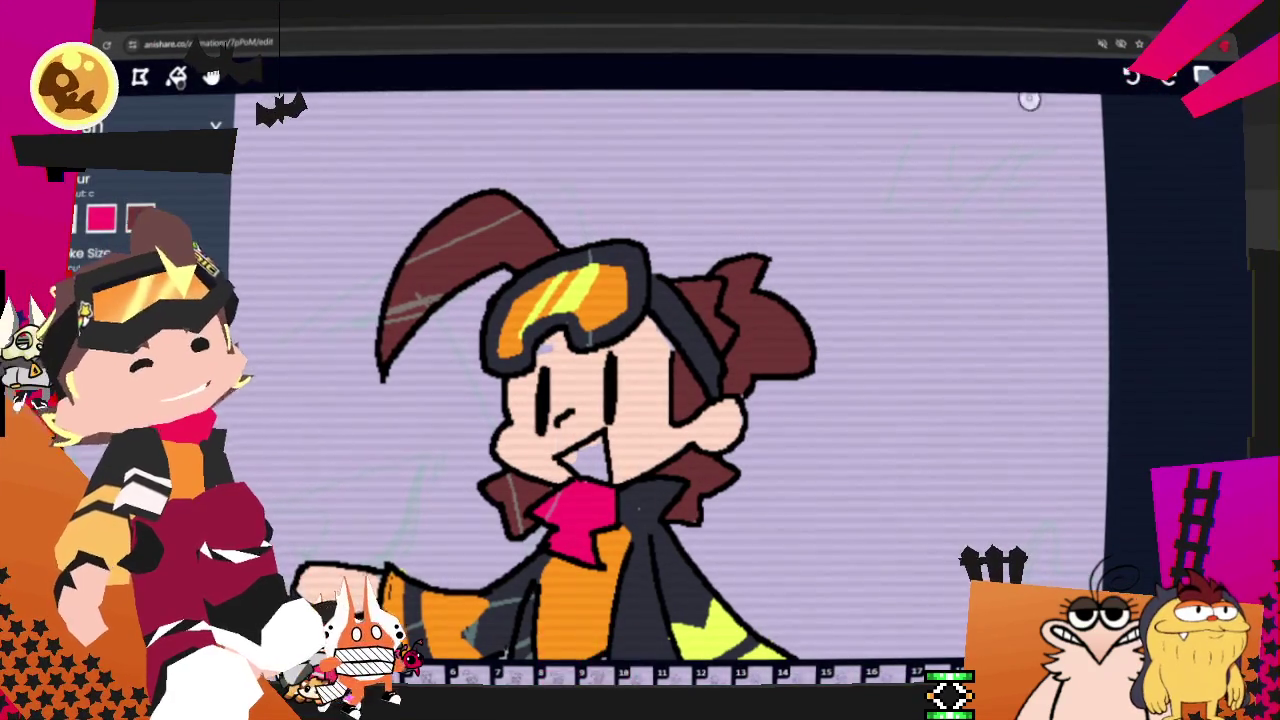
pyautogui.press('l')
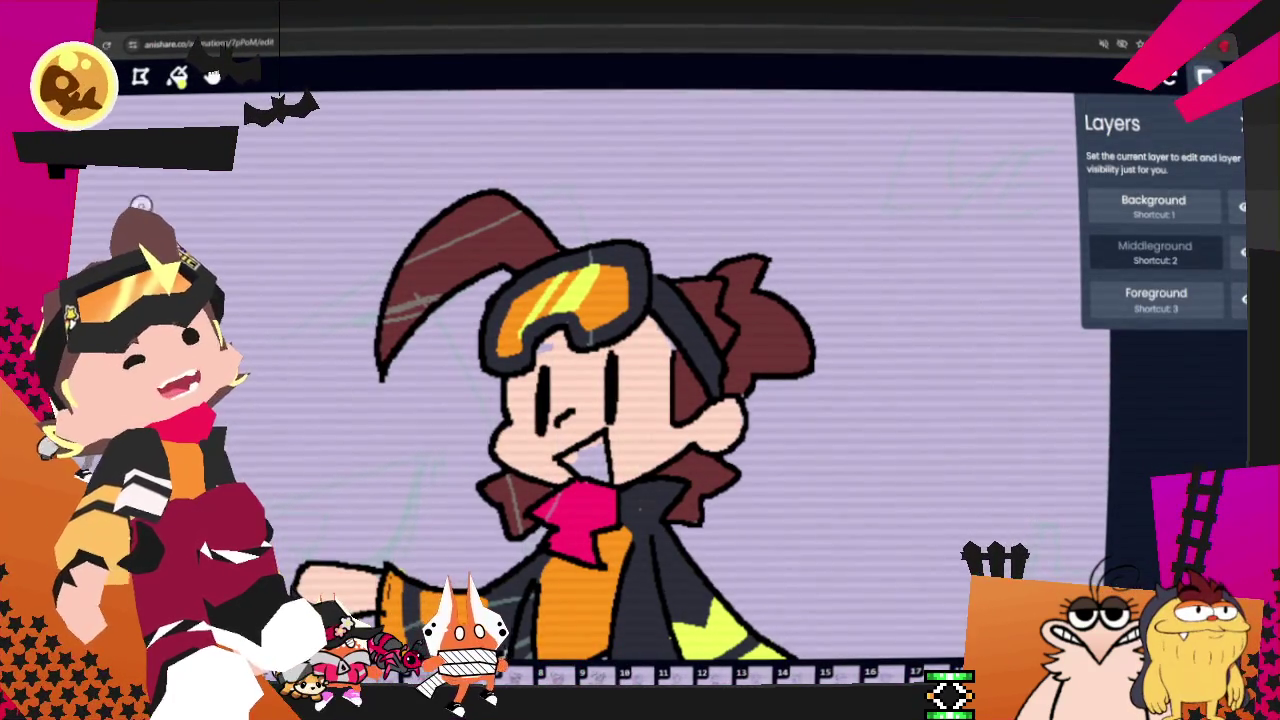
pyautogui.press('l')
pyautogui.press('b')
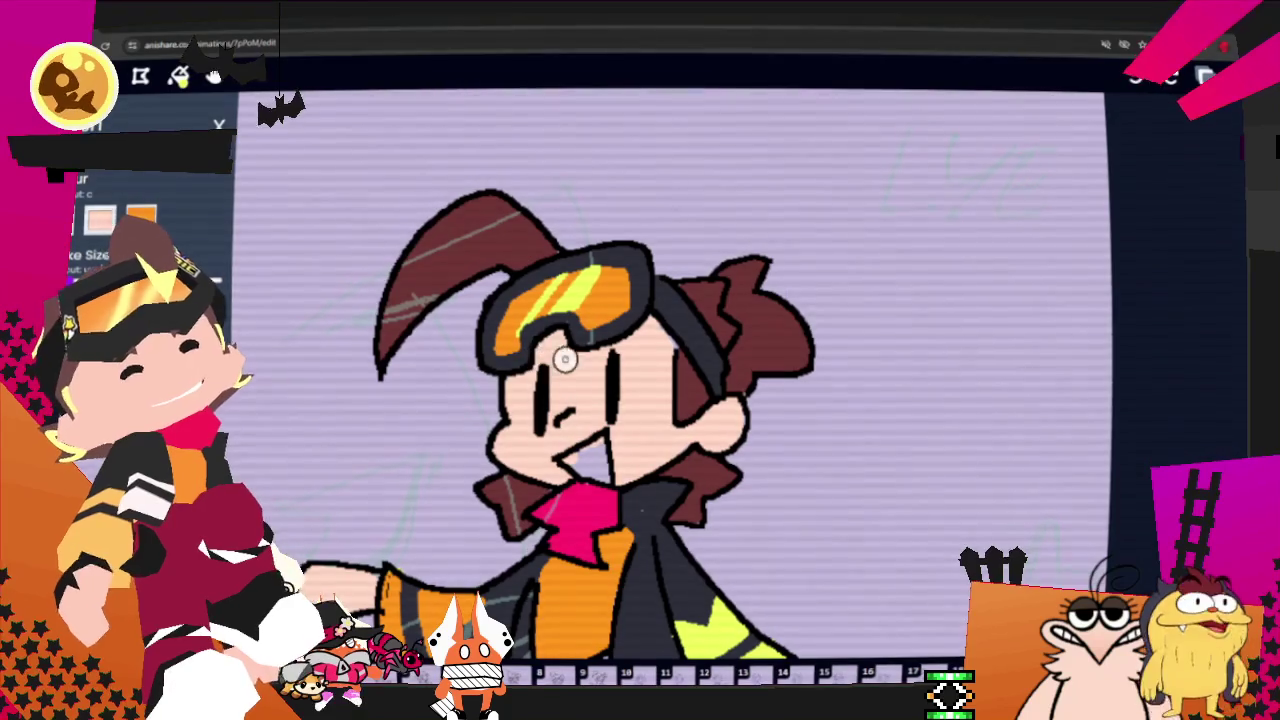
# Step: Draw a yellow-green highlight along the tall hair spike, undoing the thick overfill
pyautogui.moveTo(416, 248); pyautogui.dragTo(400, 331)
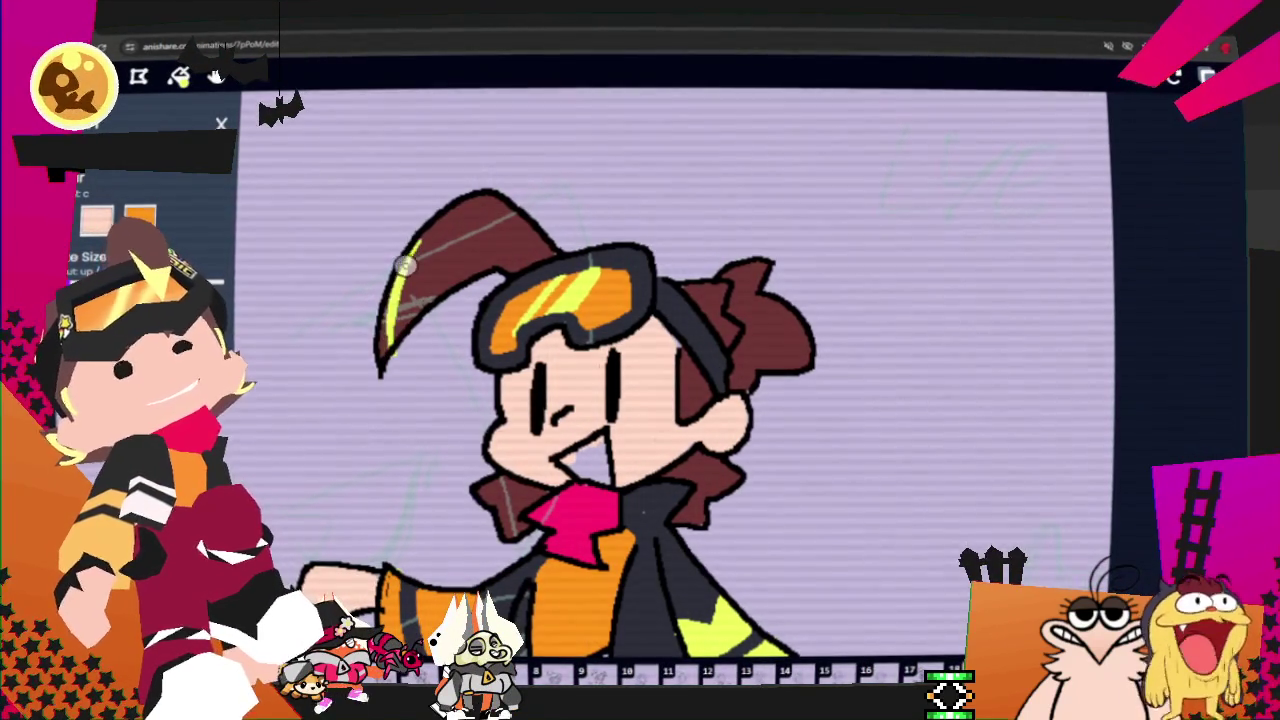
pyautogui.moveTo(383, 341); pyautogui.dragTo(448, 298)
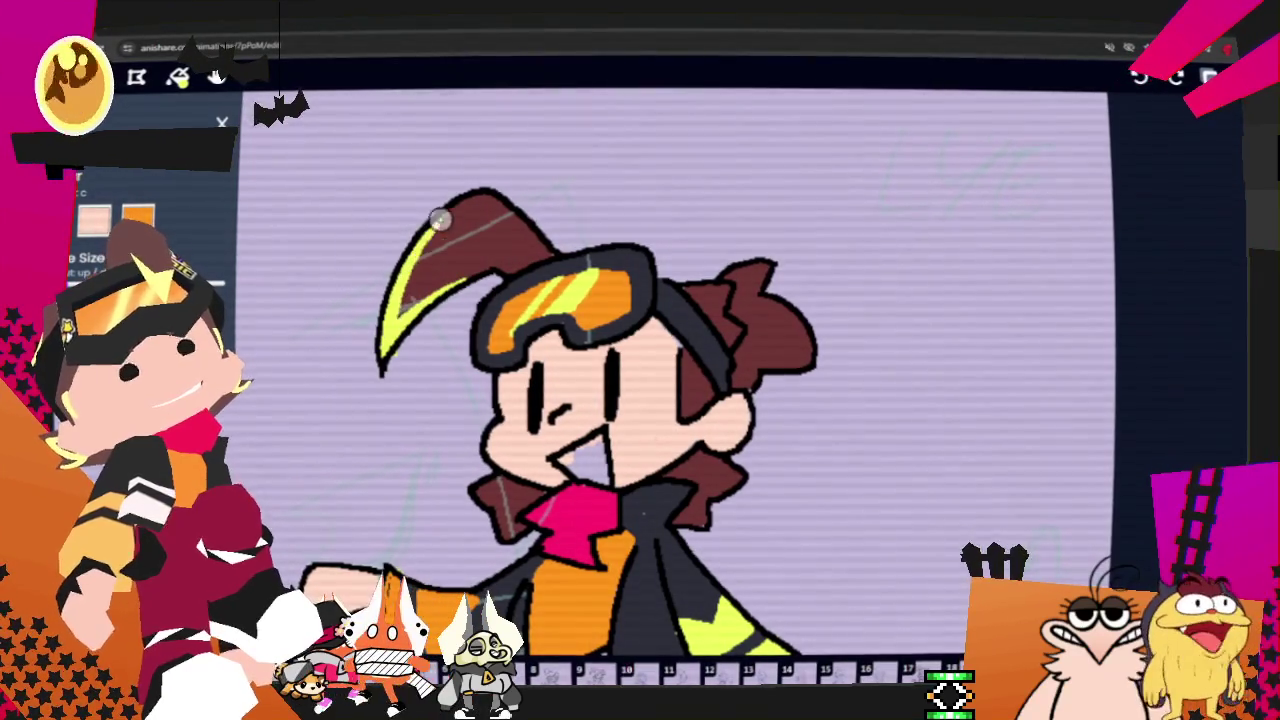
pyautogui.hotkey('ctrl', 'z')
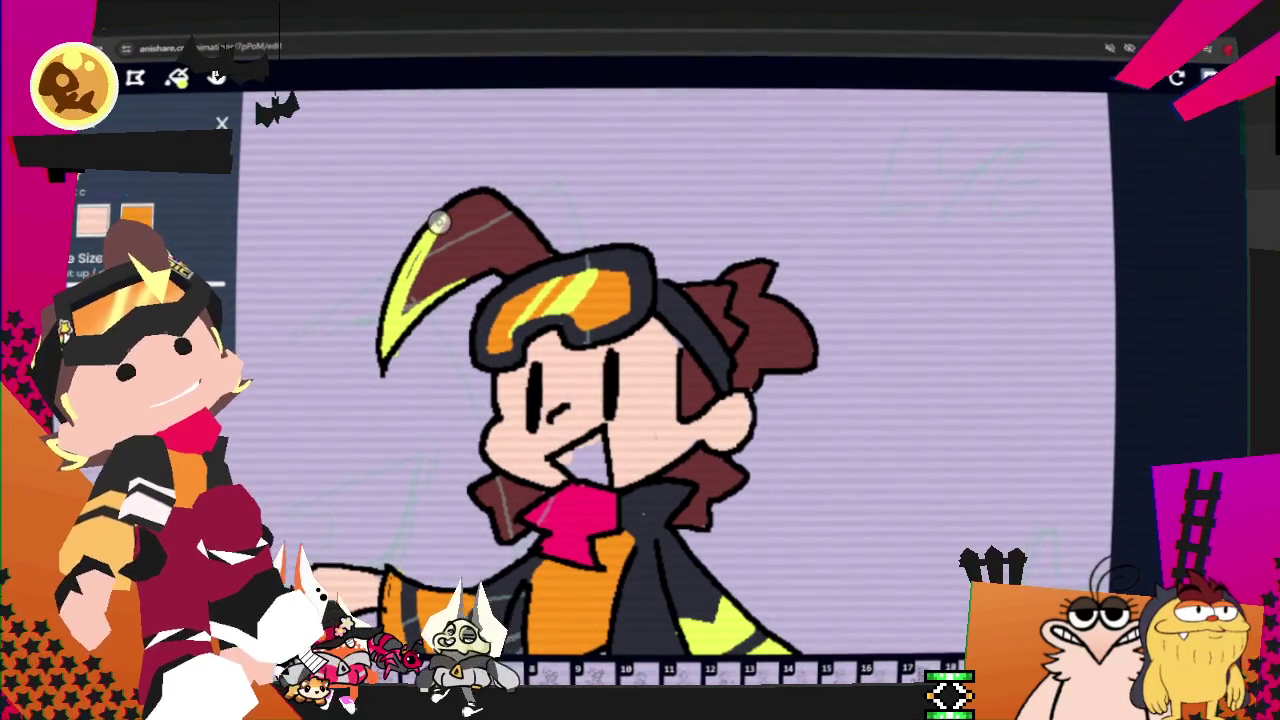
pyautogui.hotkey('ctrl', 'z')
pyautogui.hotkey('ctrl', 'z')
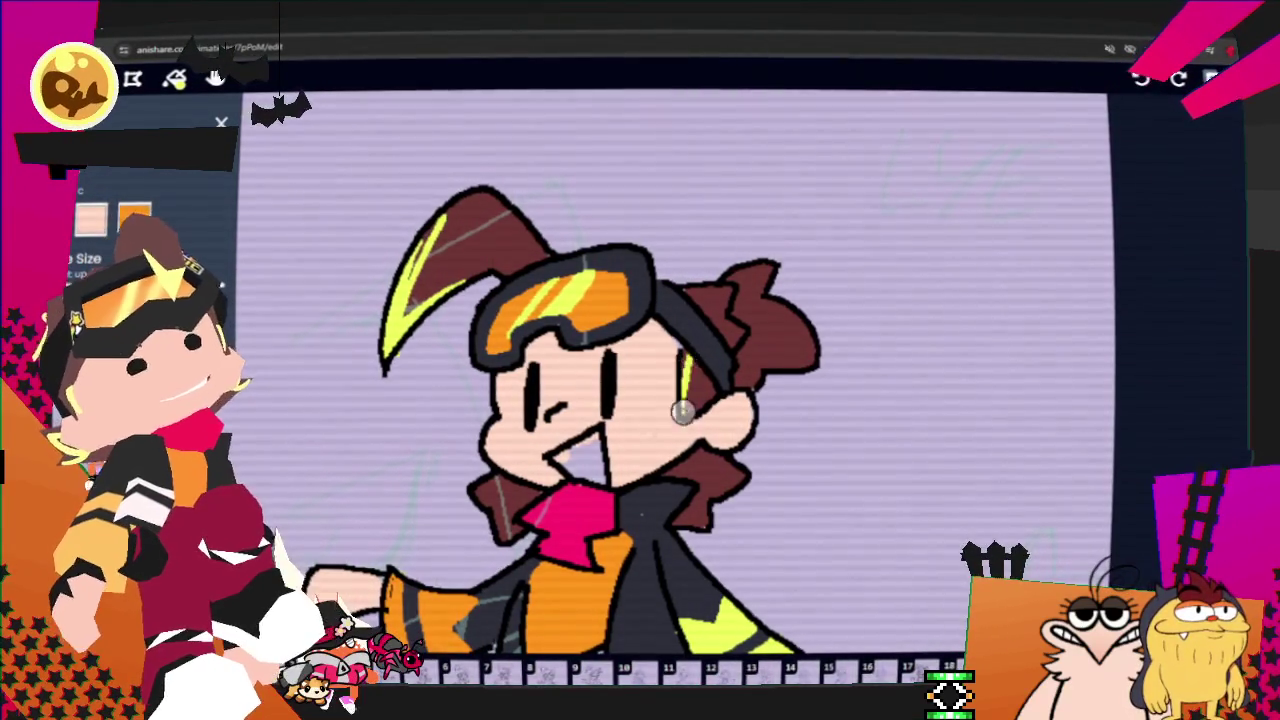
# Step: Add yellow-green highlights on the goggle strap, the hair near the collar and the right lock
pyautogui.moveTo(686, 292); pyautogui.dragTo(710, 296)
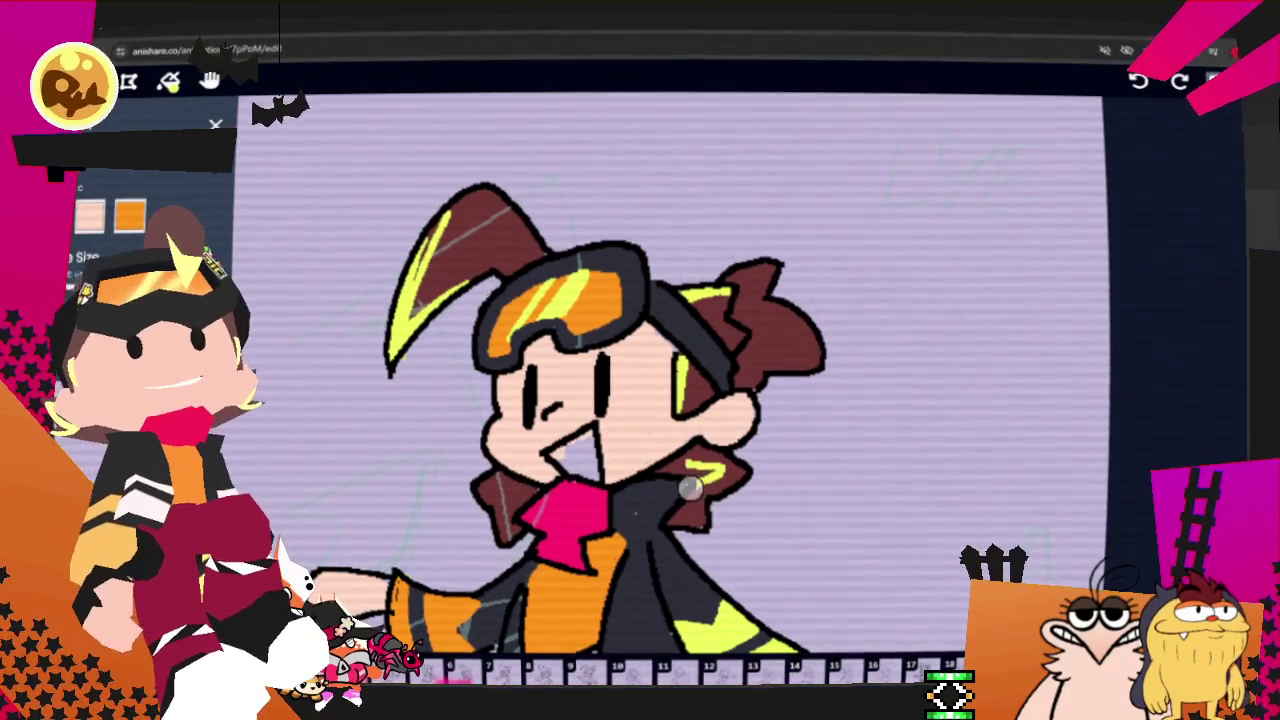
pyautogui.moveTo(522, 484); pyautogui.dragTo(495, 500)
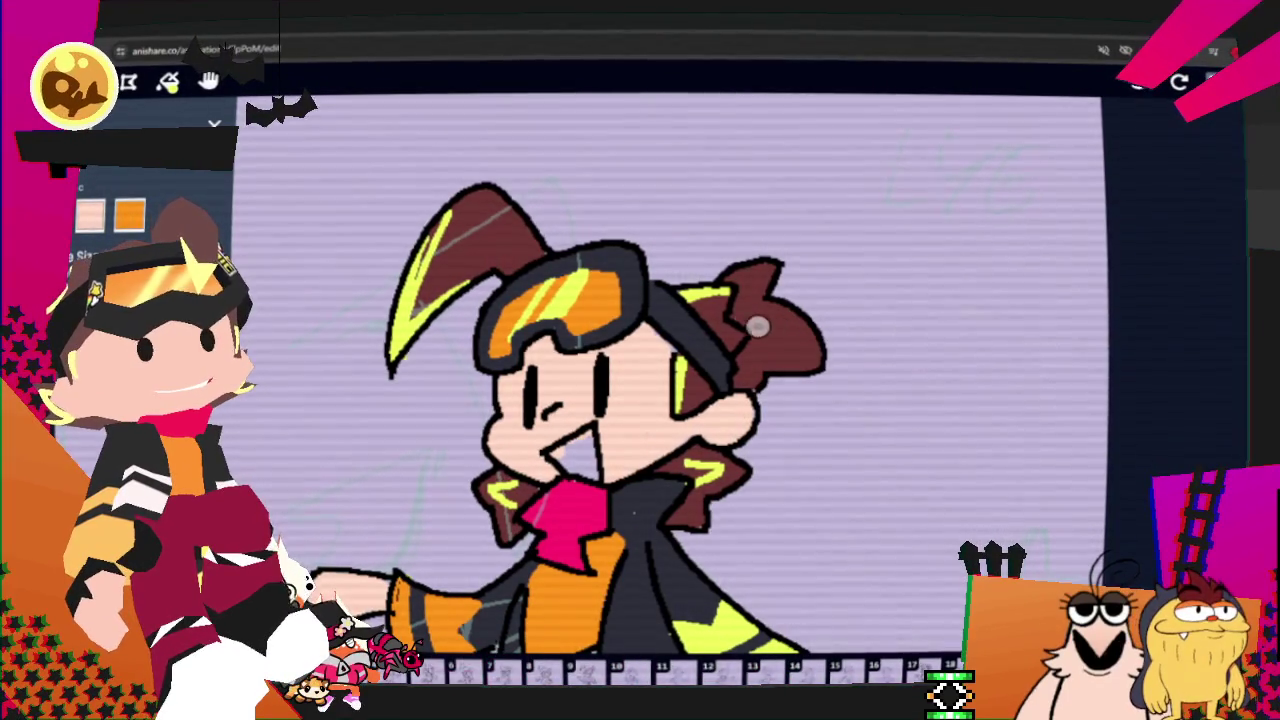
pyautogui.moveTo(795, 345); pyautogui.dragTo(765, 325)
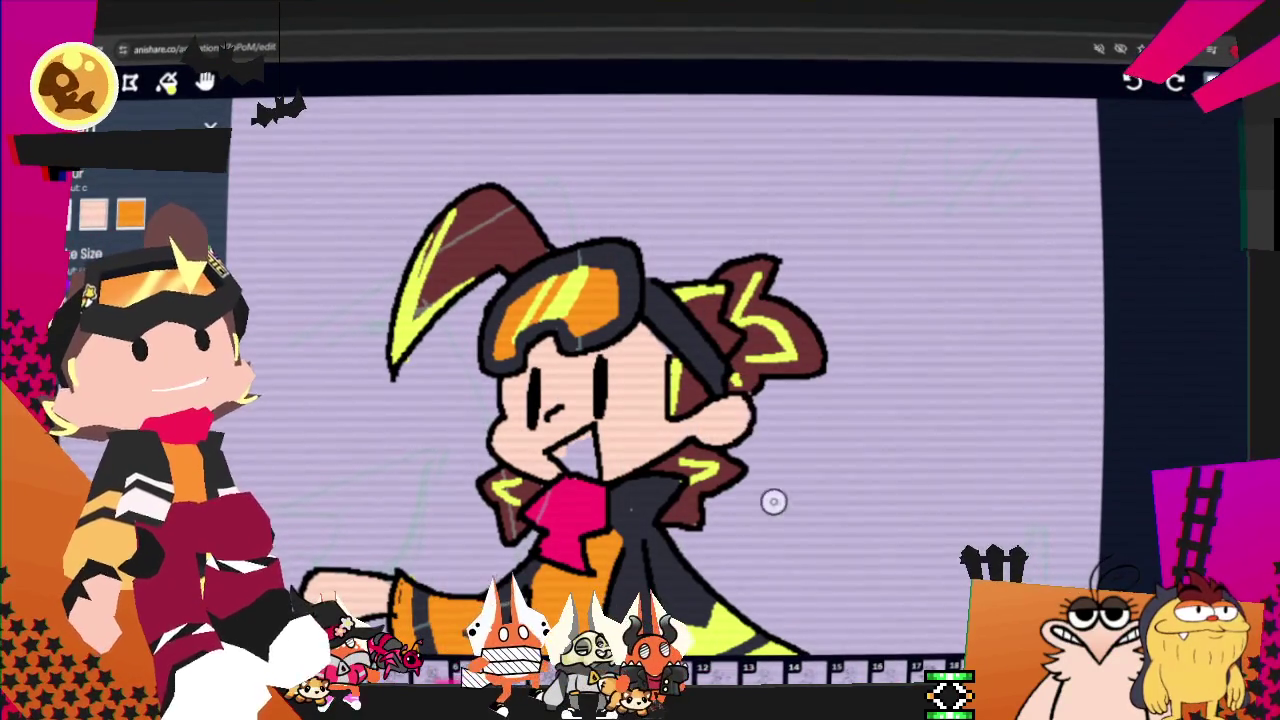
# Step: Make the Middleground layer the active drawing layer
pyautogui.press('l')
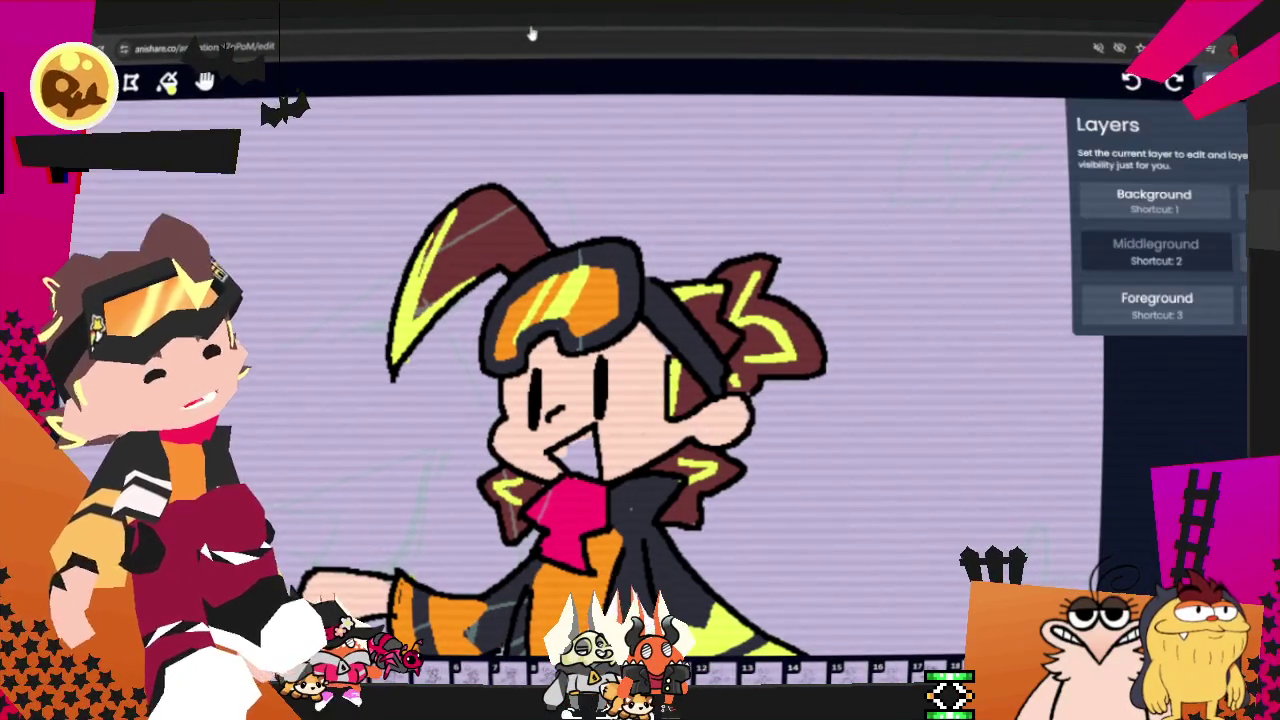
pyautogui.press('l')
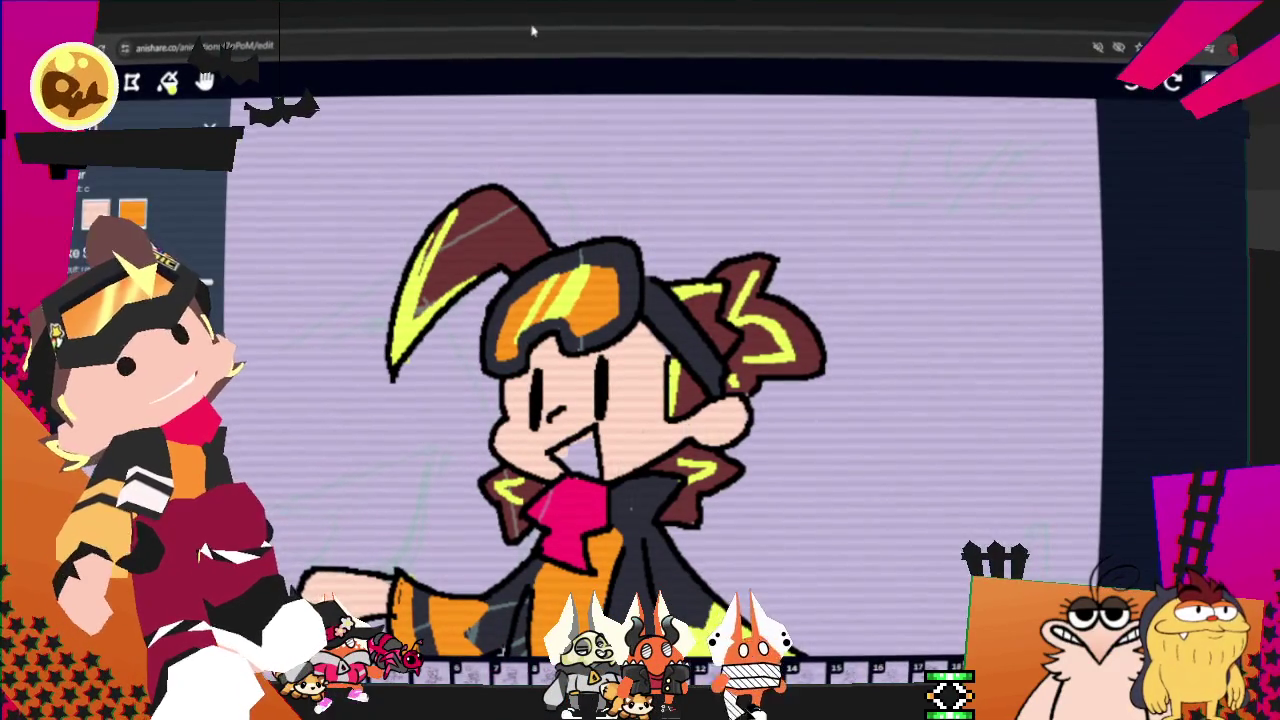
pyautogui.press('2')
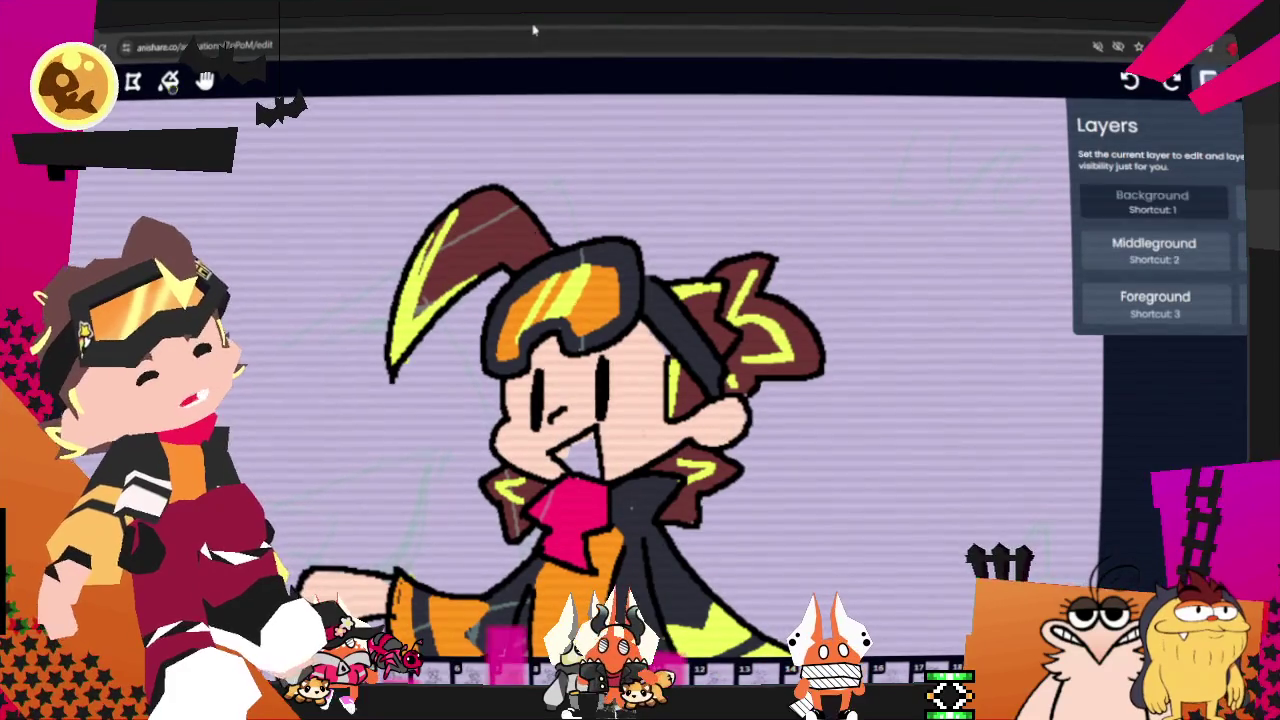
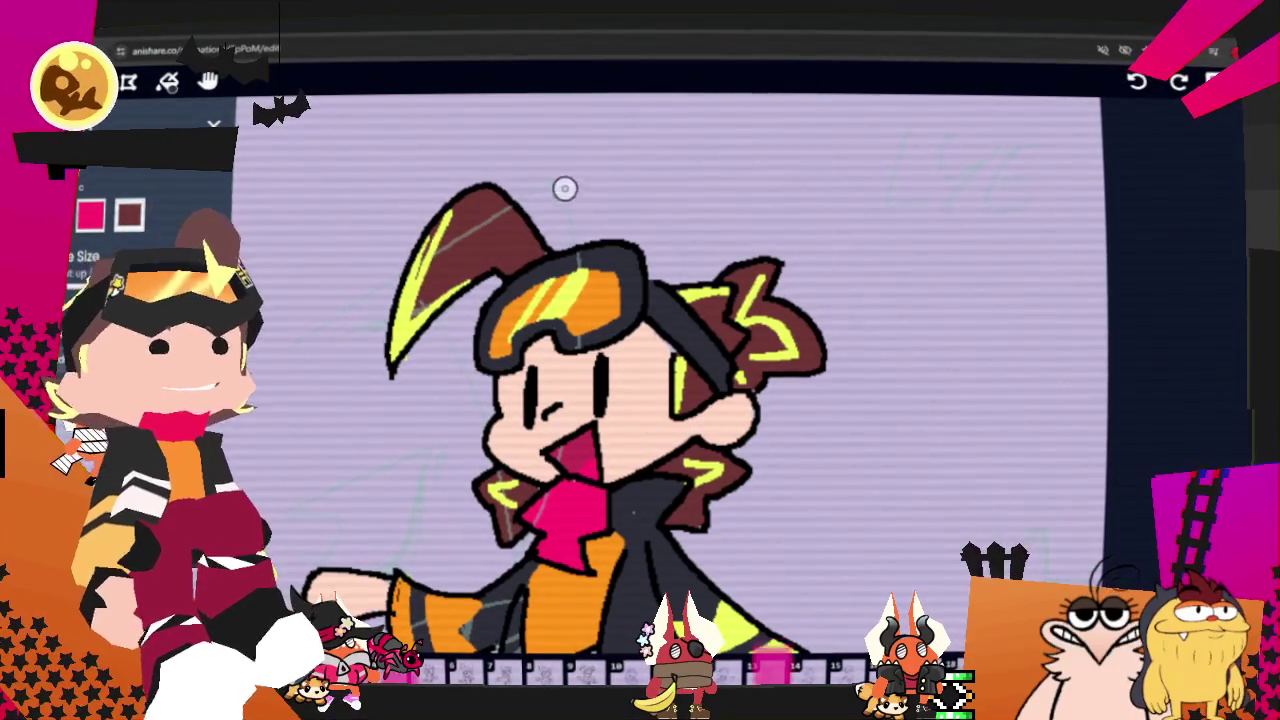
# Step: Pan to the legs and paint the trousers crimson, undoing one stray stroke
pyautogui.click(213, 125)
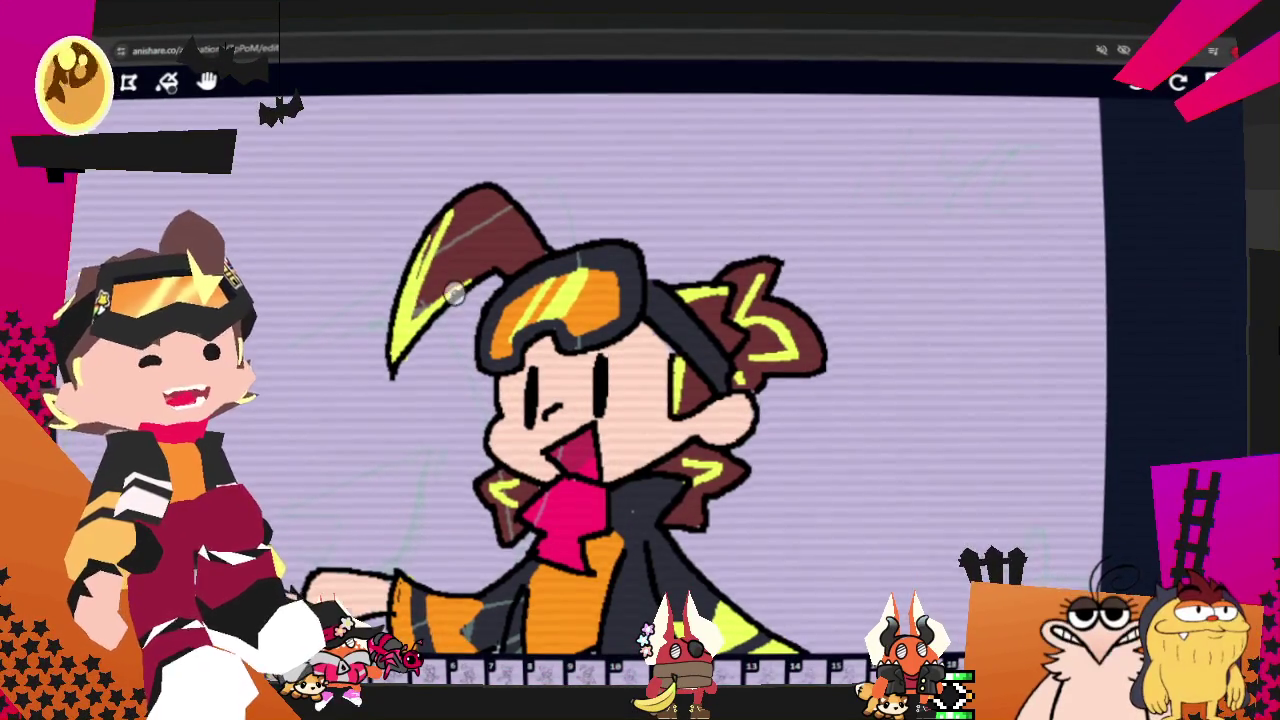
pyautogui.scroll(-3, 340, 205)
pyautogui.scroll(2, 340, 205)
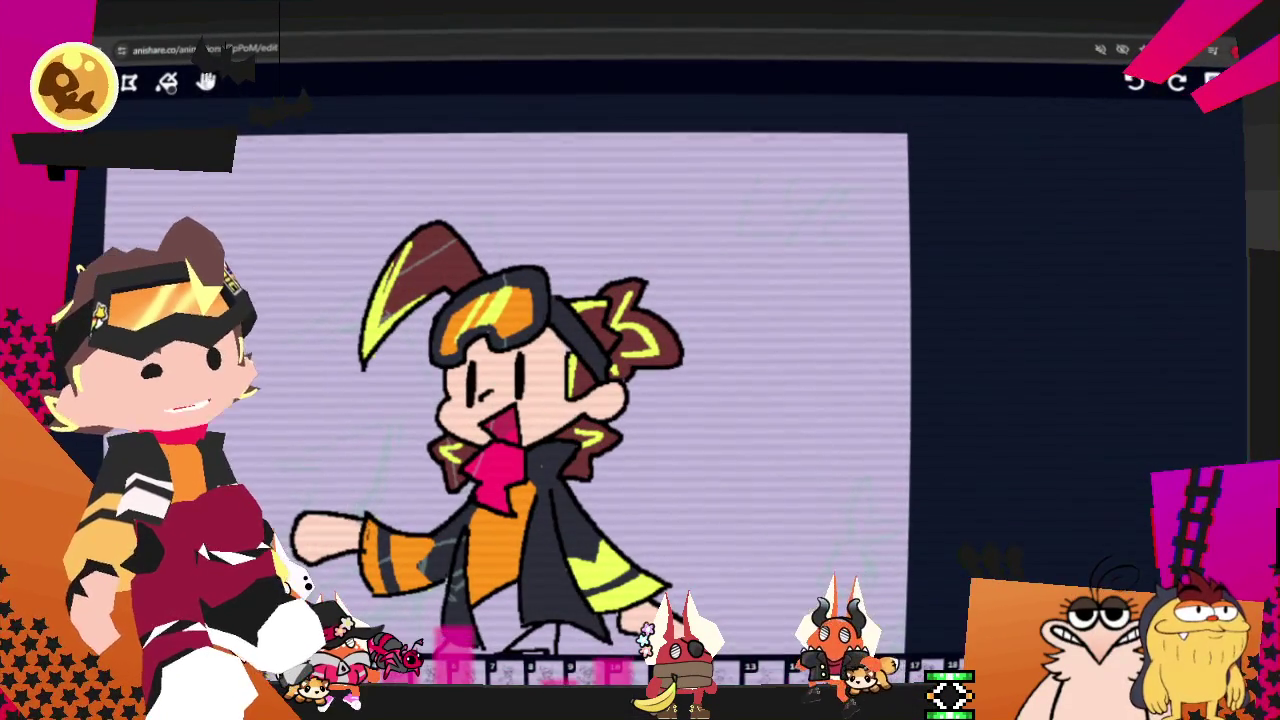
pyautogui.moveTo(463, 340); pyautogui.dragTo(563, 150)
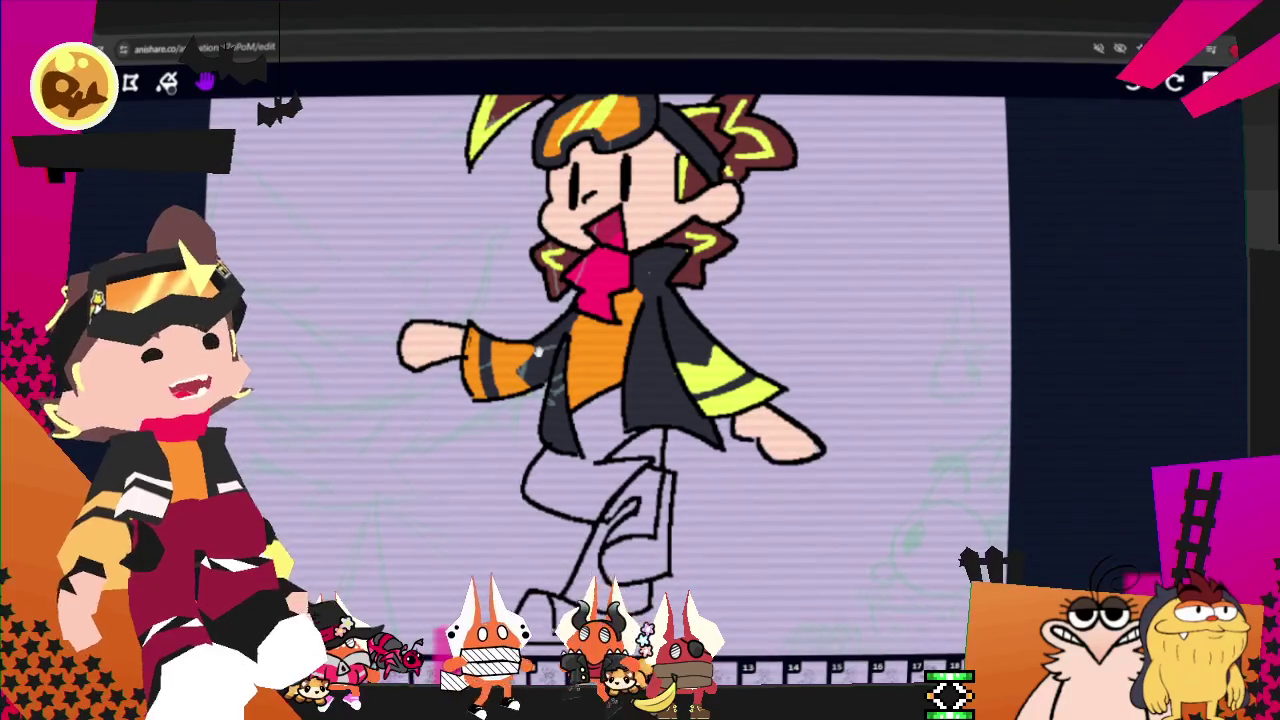
pyautogui.press('l')
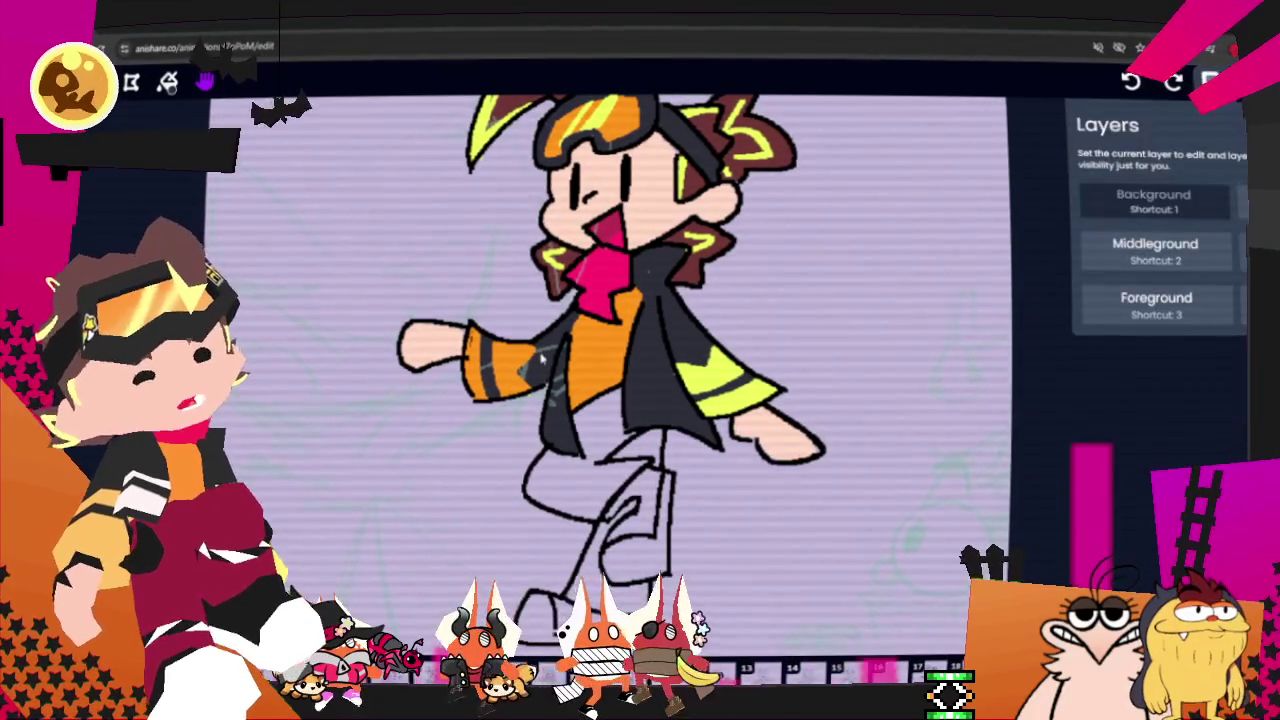
pyautogui.press('b')
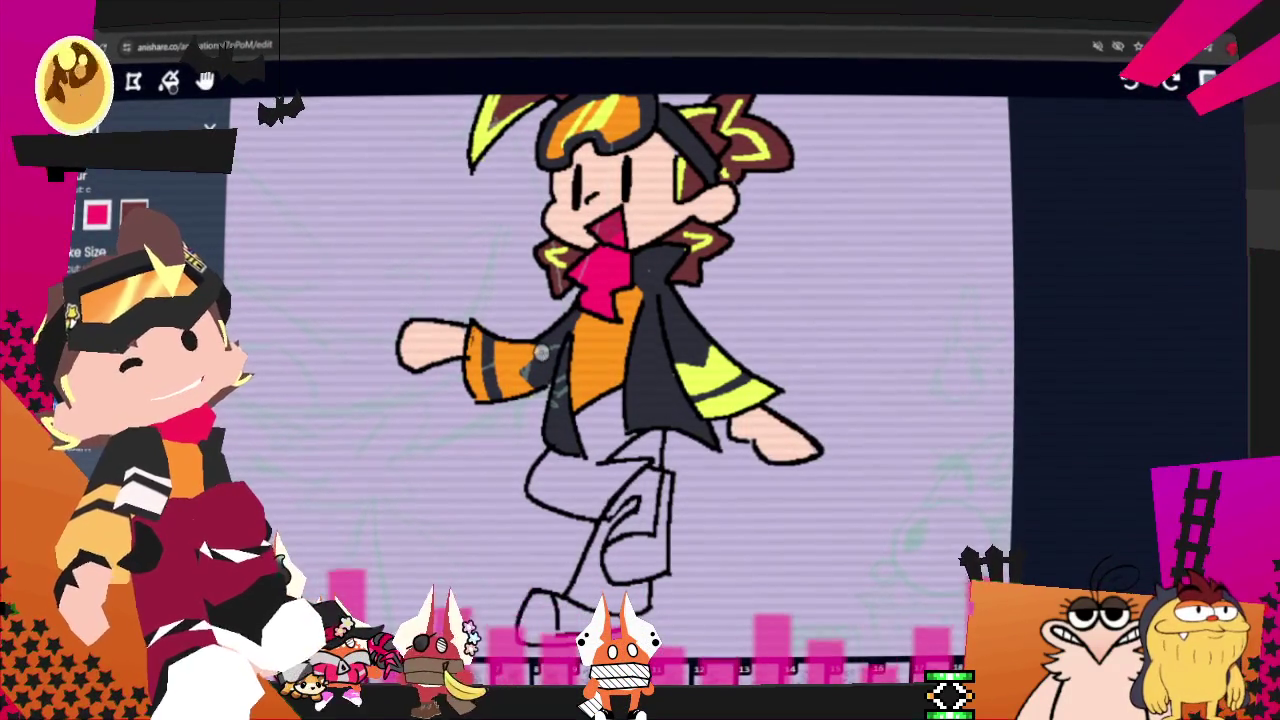
pyautogui.moveTo(585, 420); pyautogui.dragTo(590, 460)
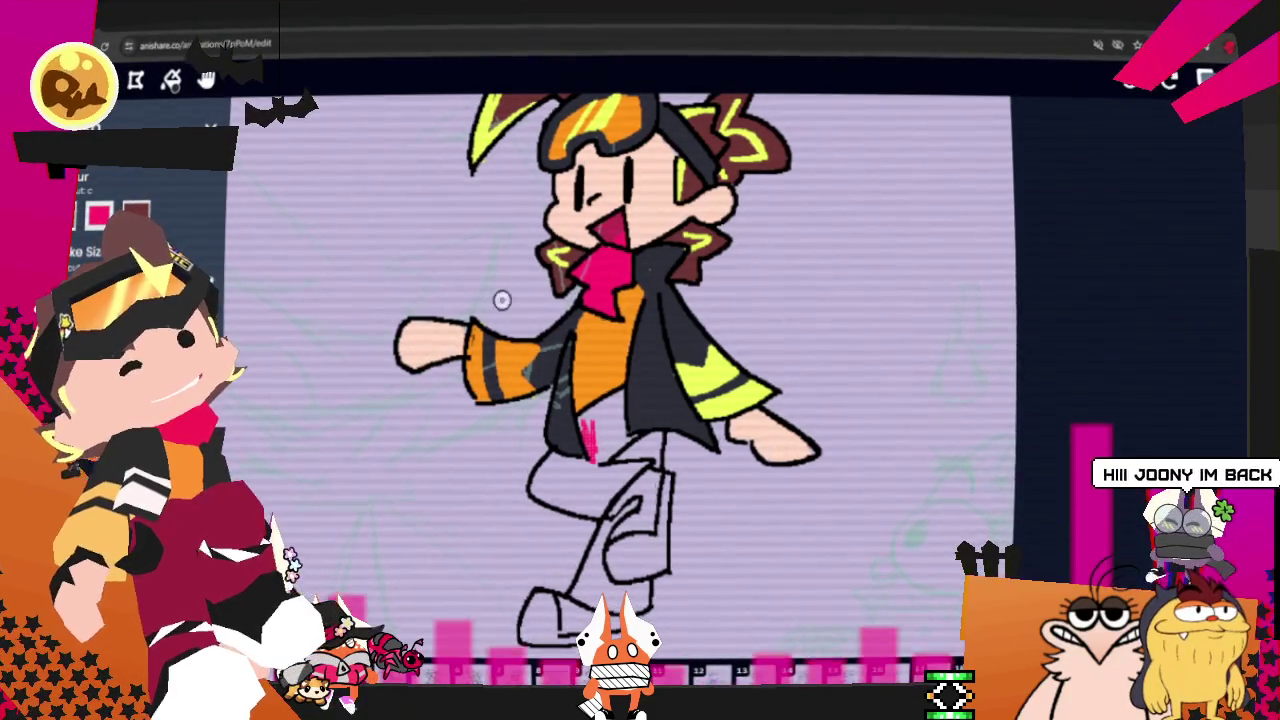
pyautogui.moveTo(598, 470); pyautogui.dragTo(590, 430)
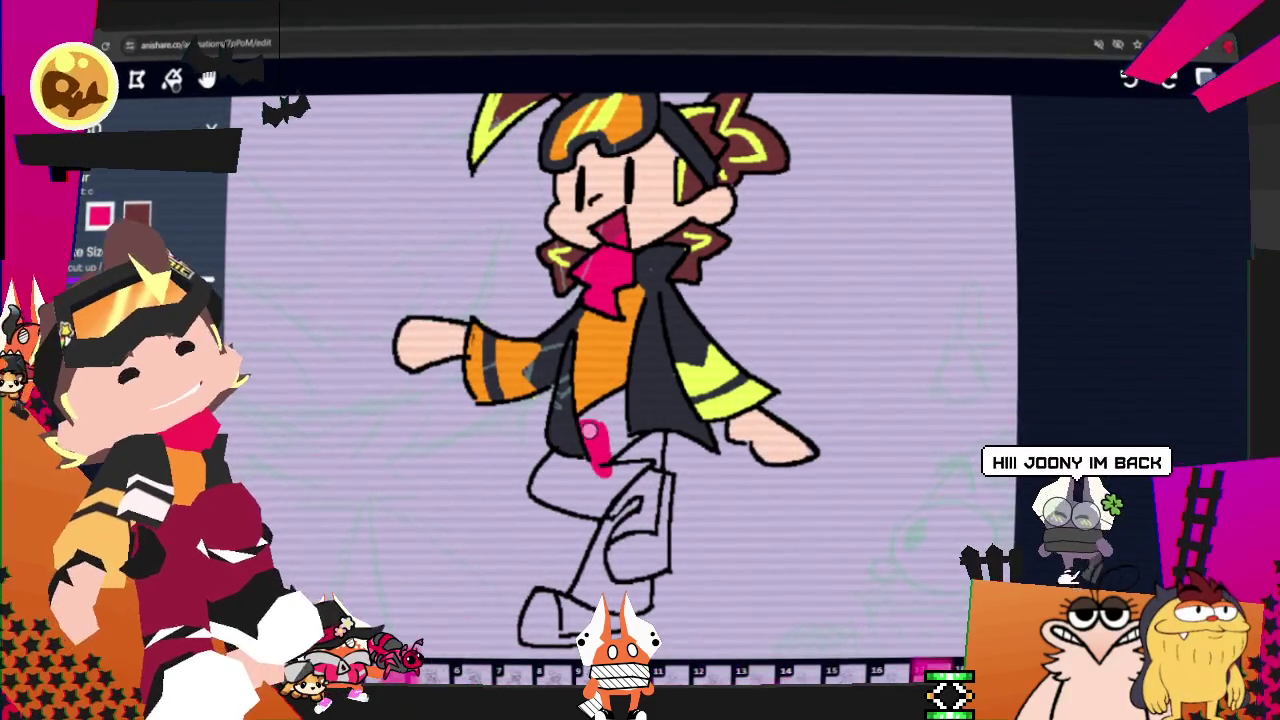
pyautogui.hotkey('ctrl', 'z')
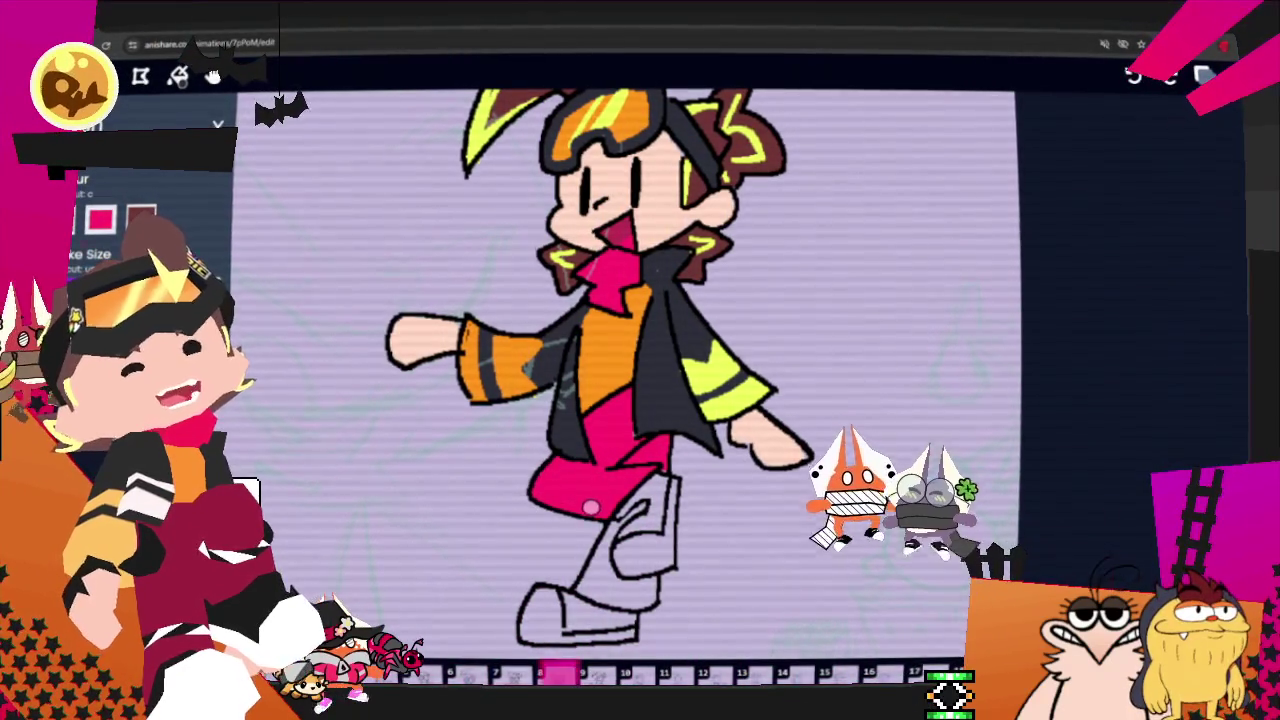
pyautogui.moveTo(597, 580)
pyautogui.mouseDown()
pyautogui.moveTo(605, 548)
pyautogui.moveTo(586, 588)
pyautogui.moveTo(652, 600)
pyautogui.moveTo(668, 547)
pyautogui.mouseUp()
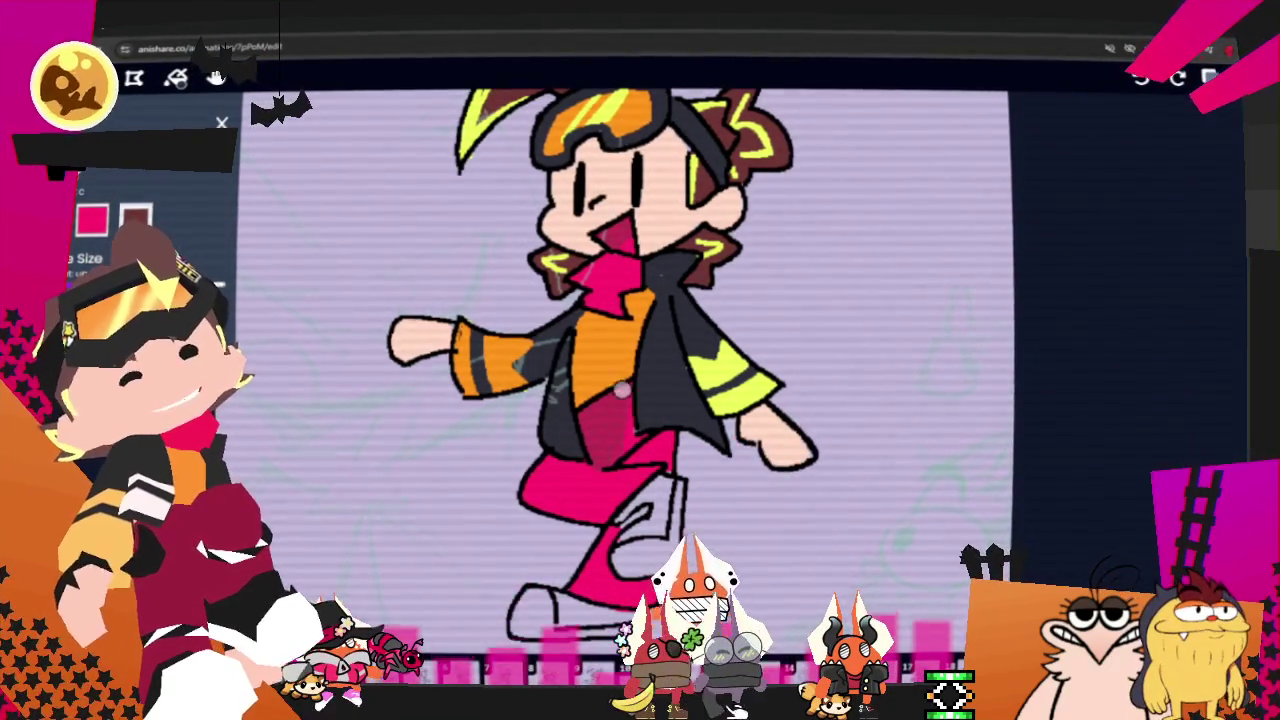
pyautogui.moveTo(664, 438); pyautogui.dragTo(666, 463)
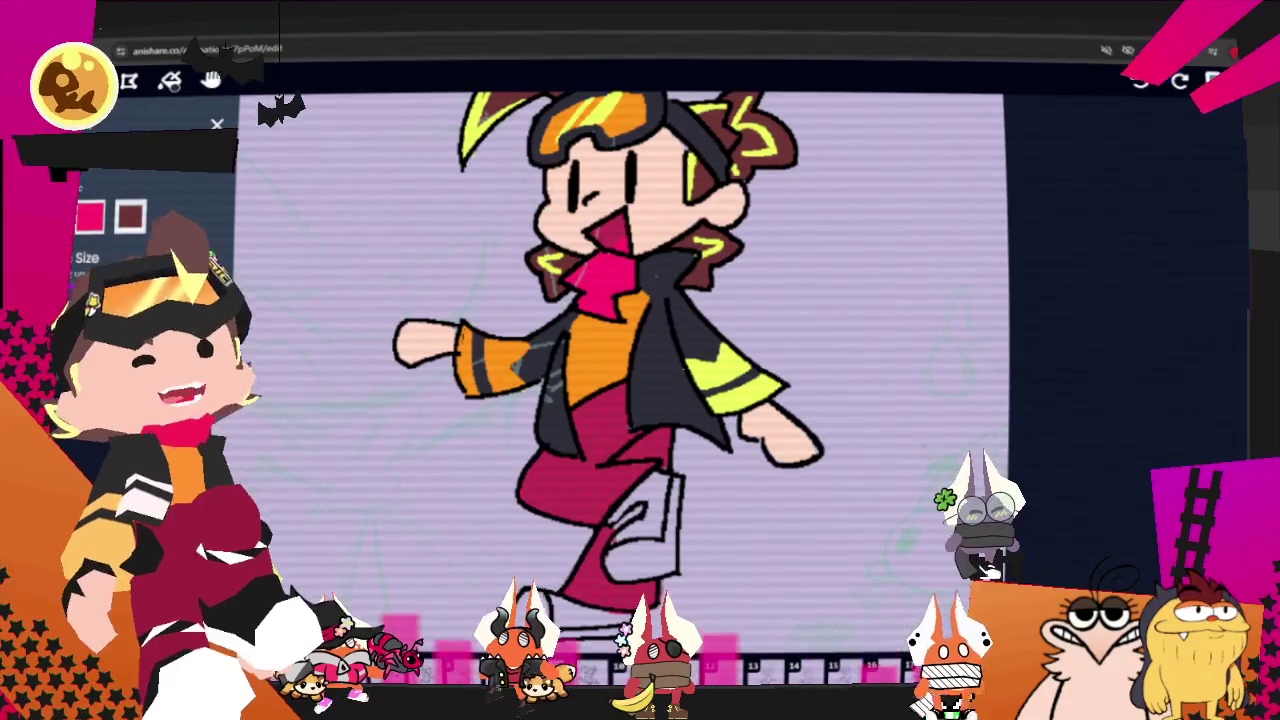
# Step: Zoom and pan to recentre the walking character in the view
pyautogui.scroll(-2, 530, 349)
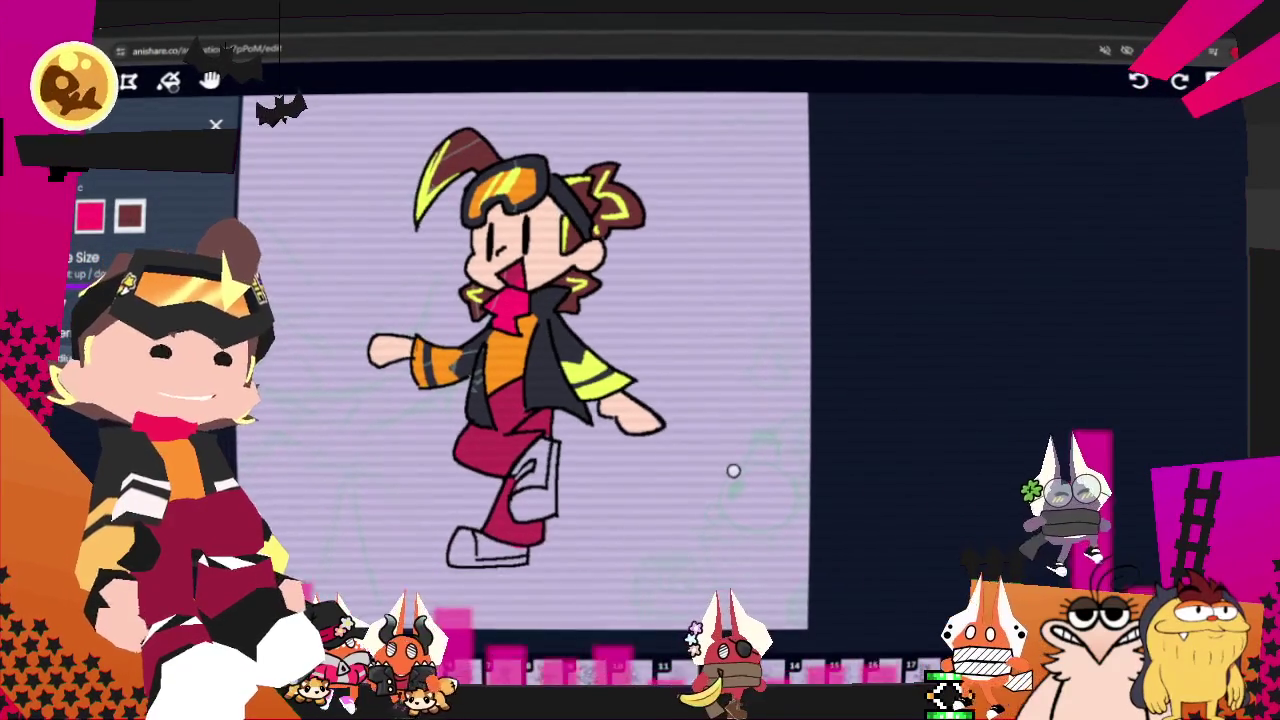
pyautogui.scroll(1, 723, 466)
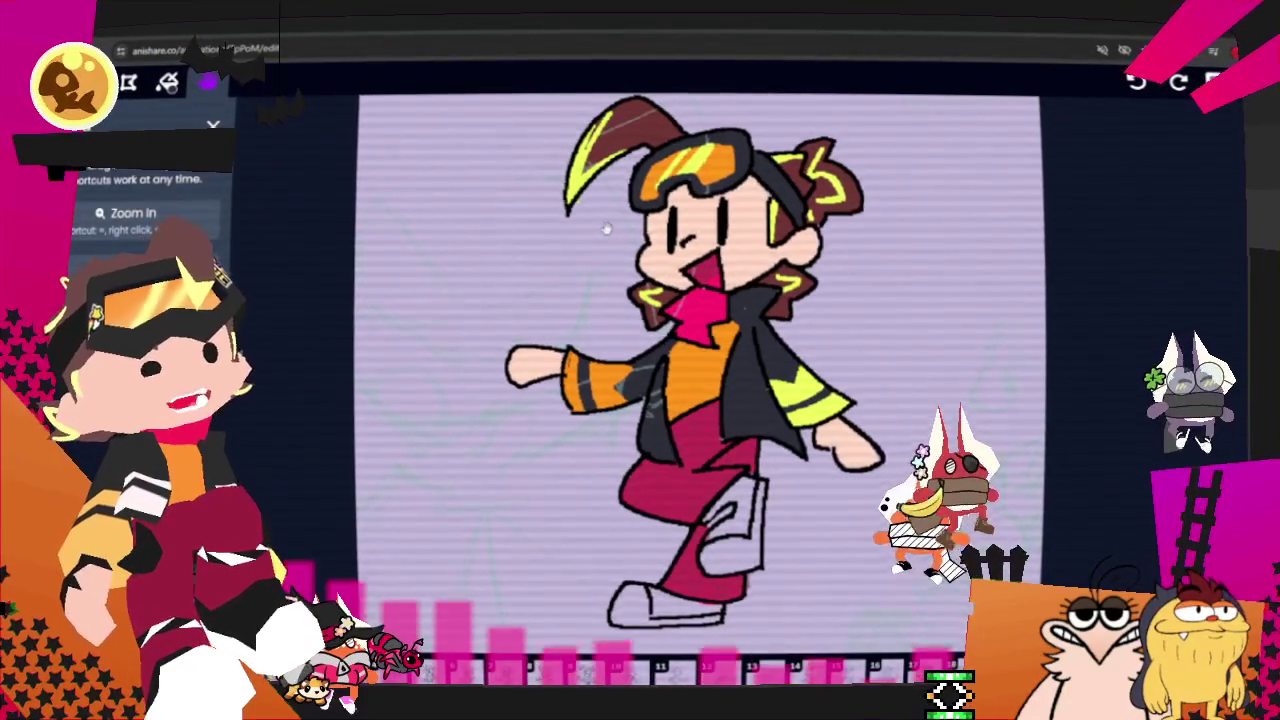
pyautogui.moveTo(605, 220); pyautogui.dragTo(582, 203)
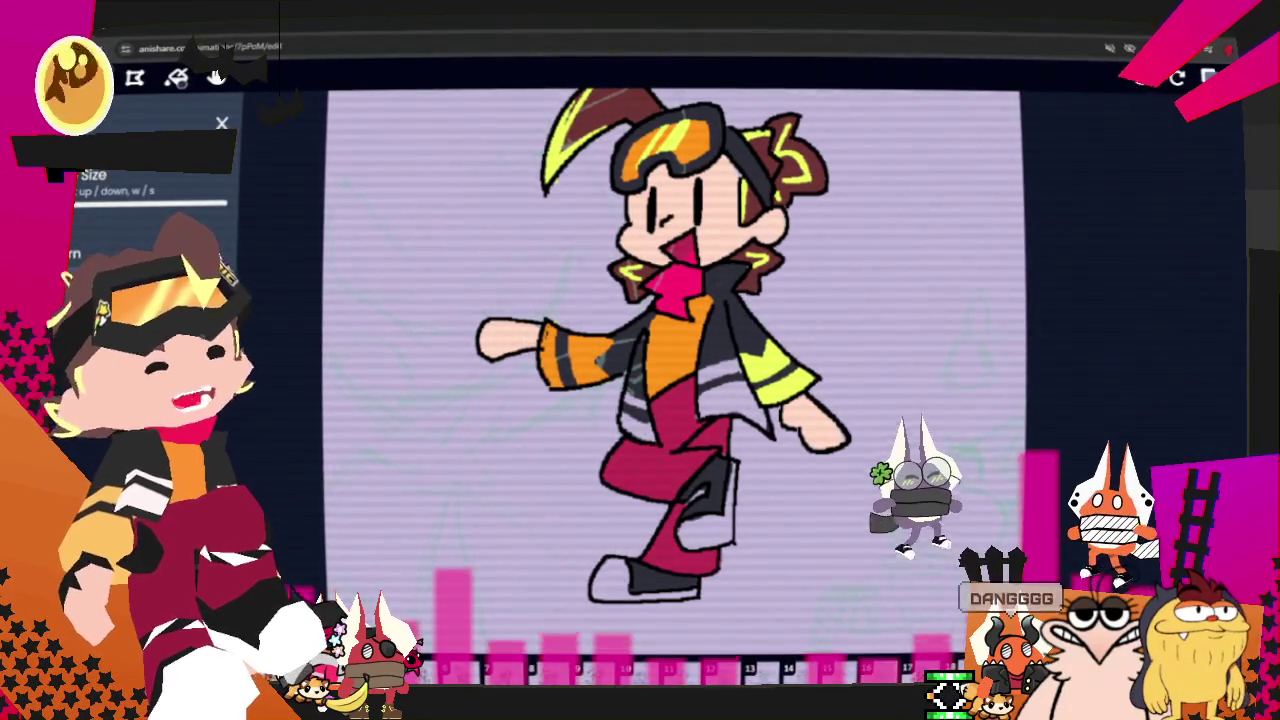
pyautogui.scroll(-2, 716, 331)
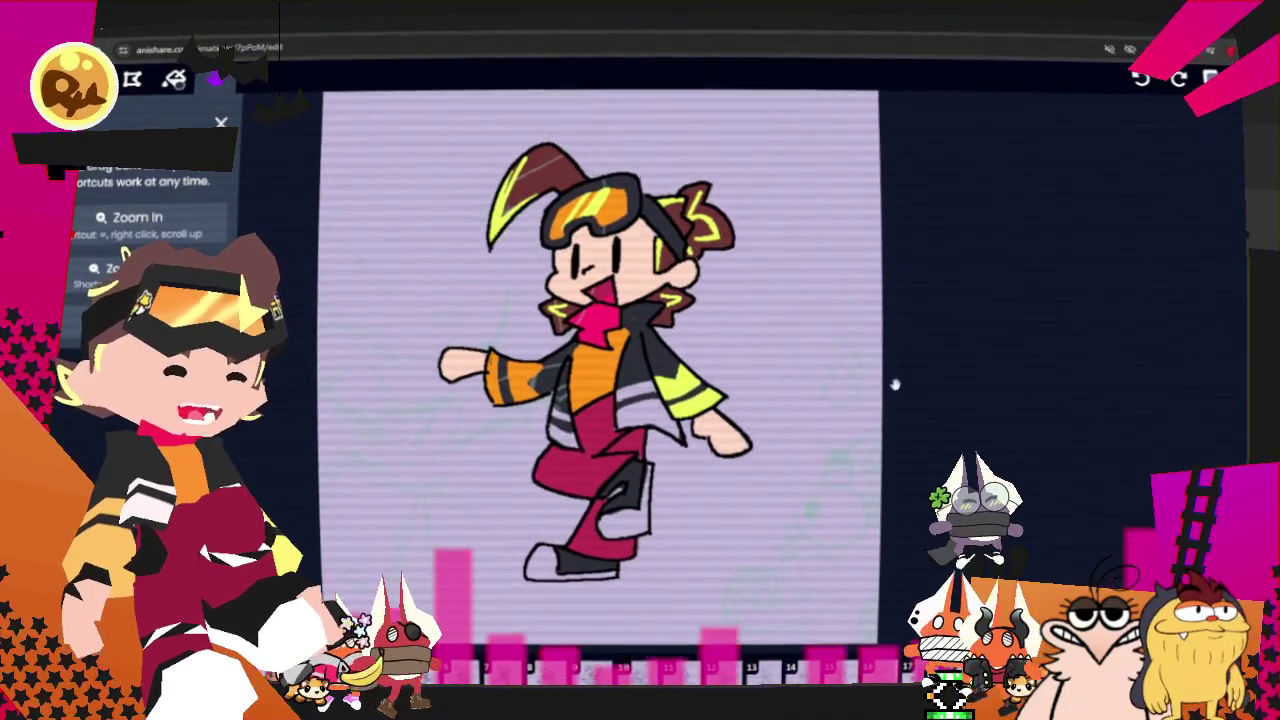
pyautogui.click(1212, 78)
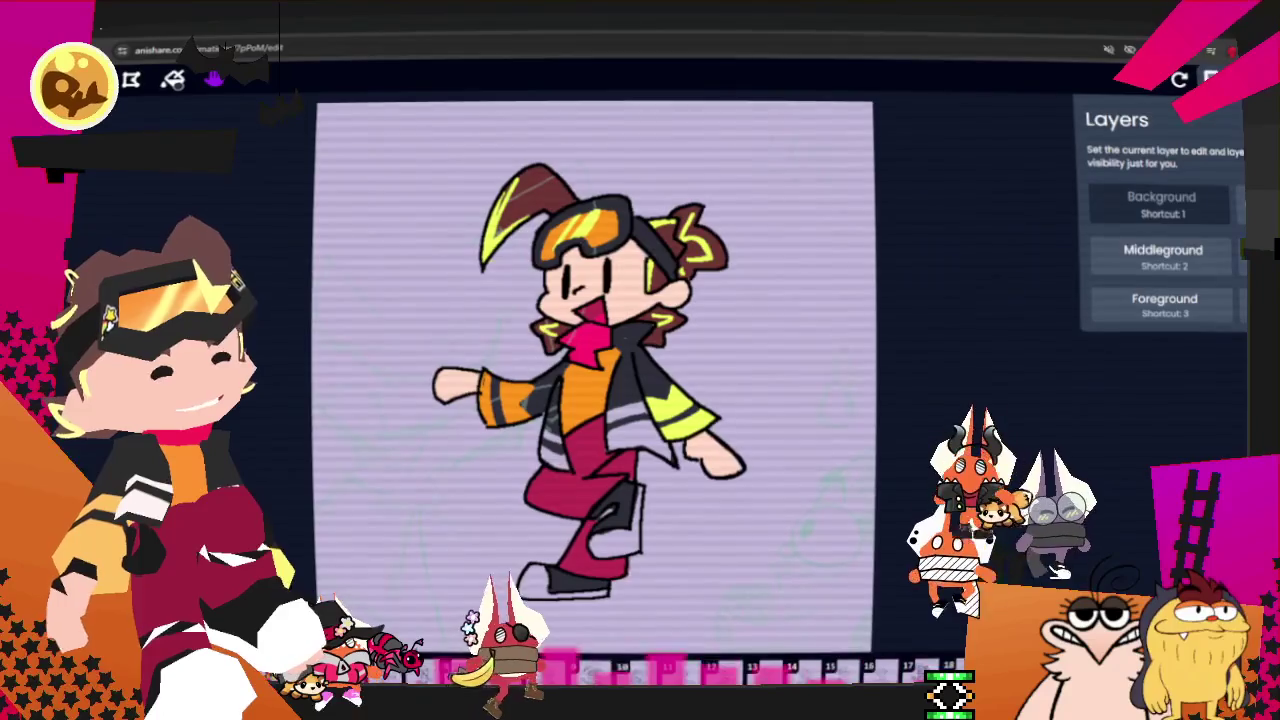
pyautogui.click(1240, 78)
pyautogui.click(1160, 212)
pyautogui.click(1150, 323)
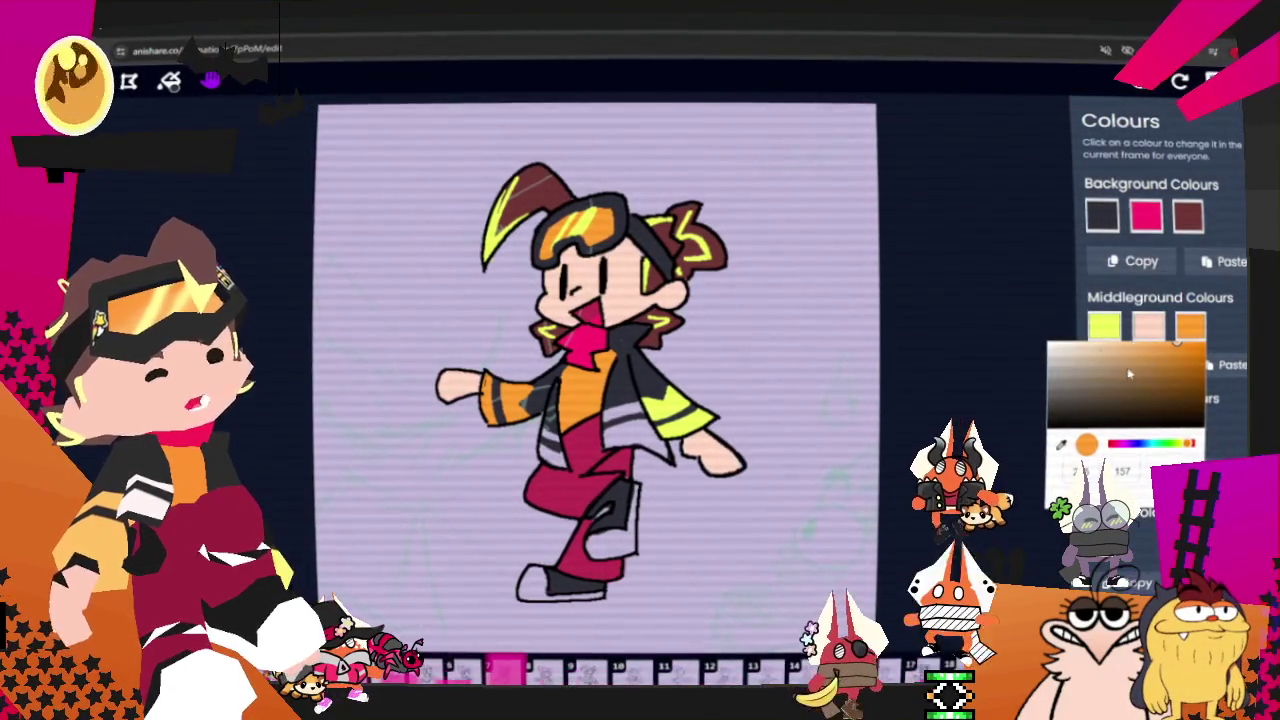
pyautogui.click(1180, 332)
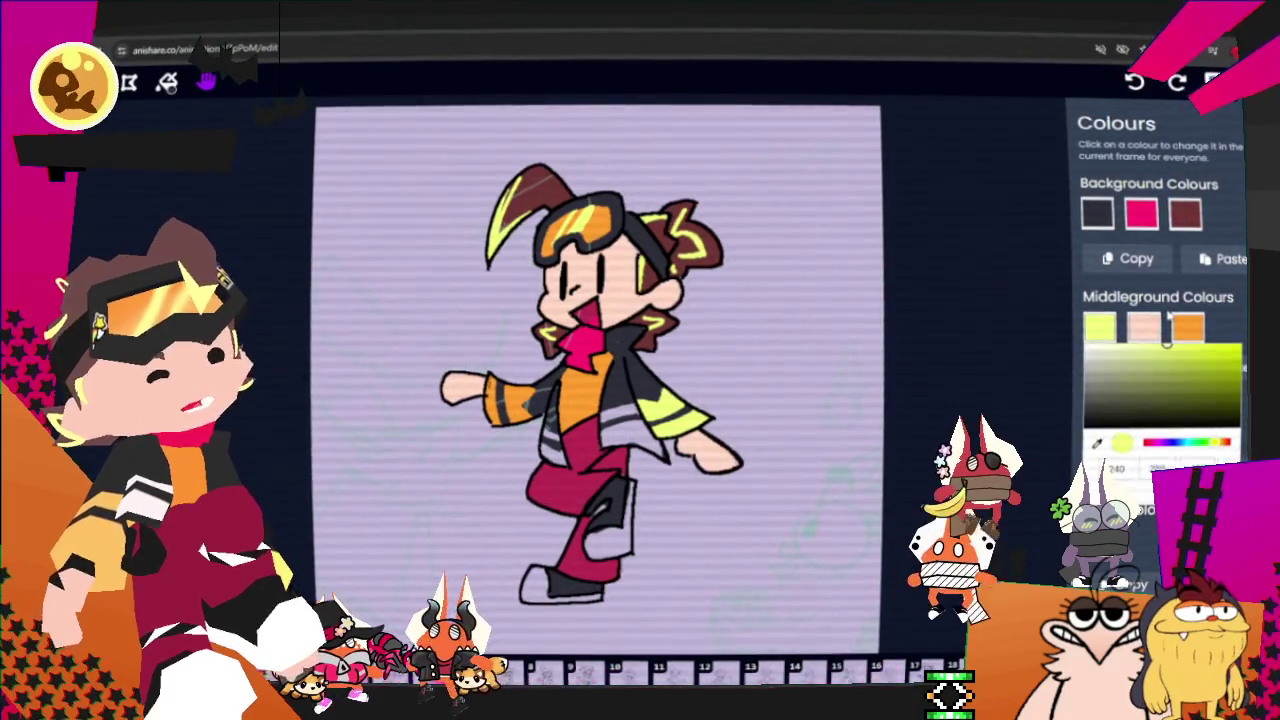
pyautogui.click(1145, 327)
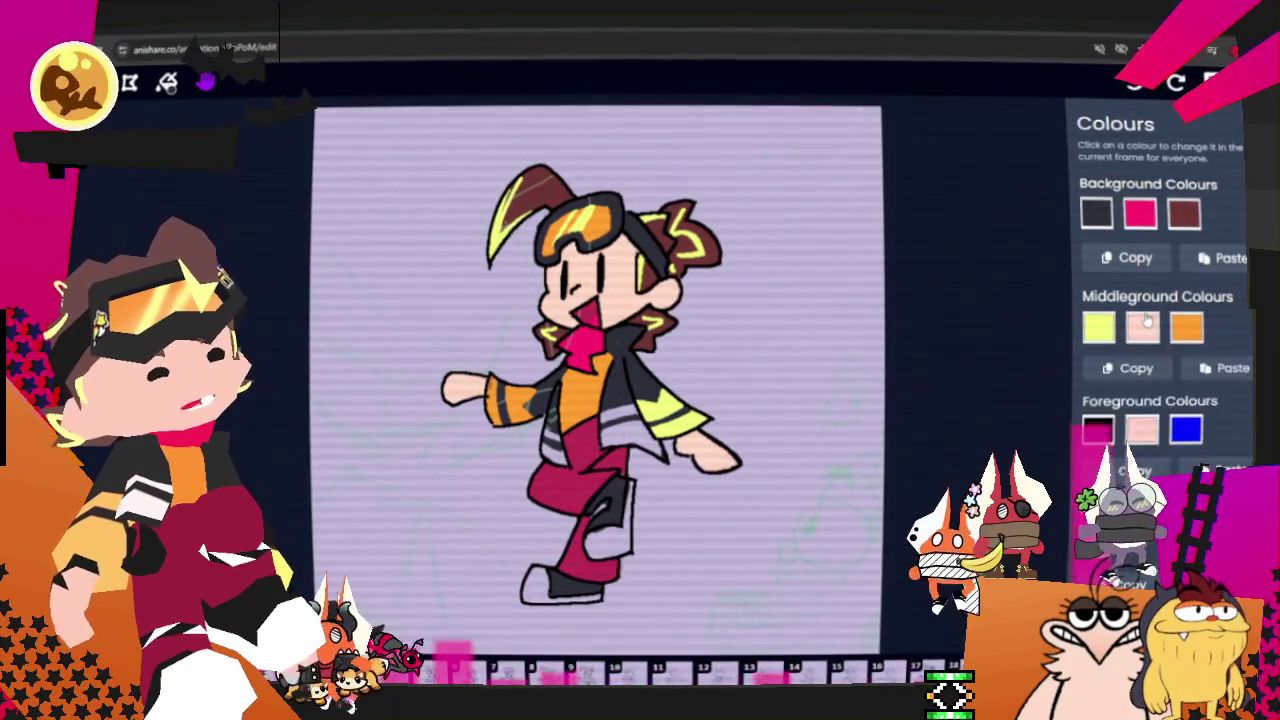
pyautogui.click(1145, 327)
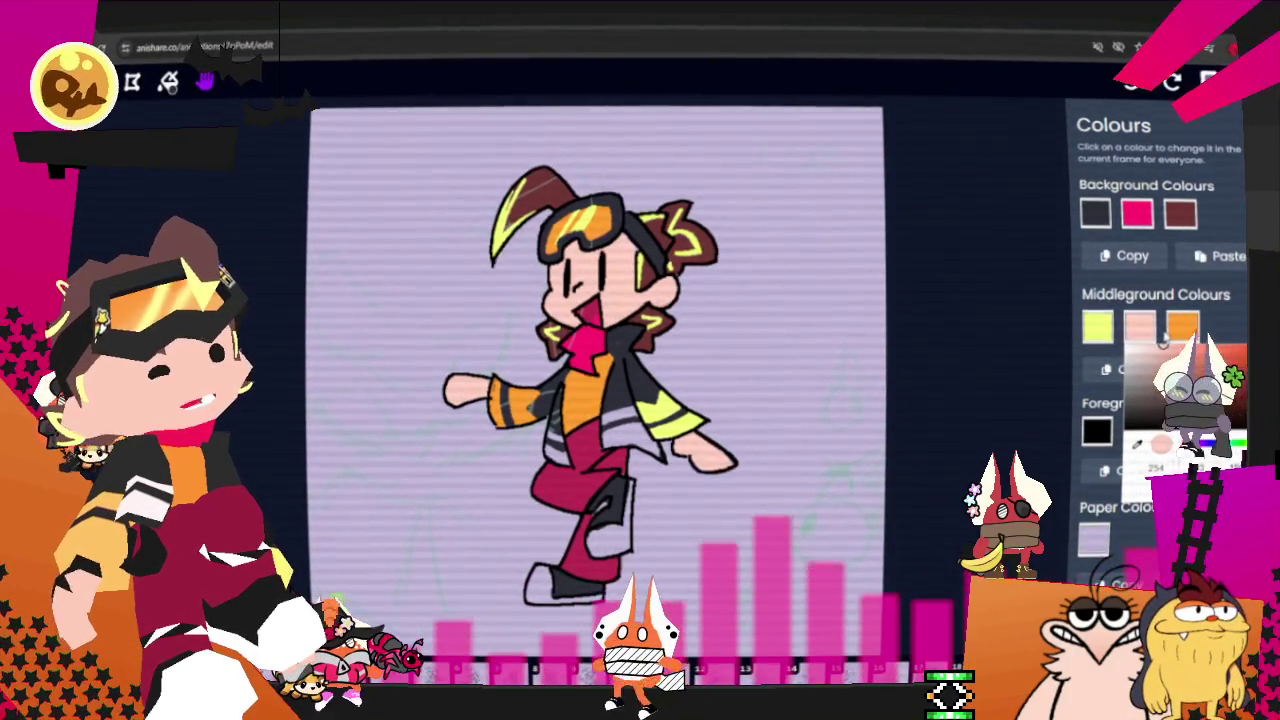
pyautogui.click(1003, 311)
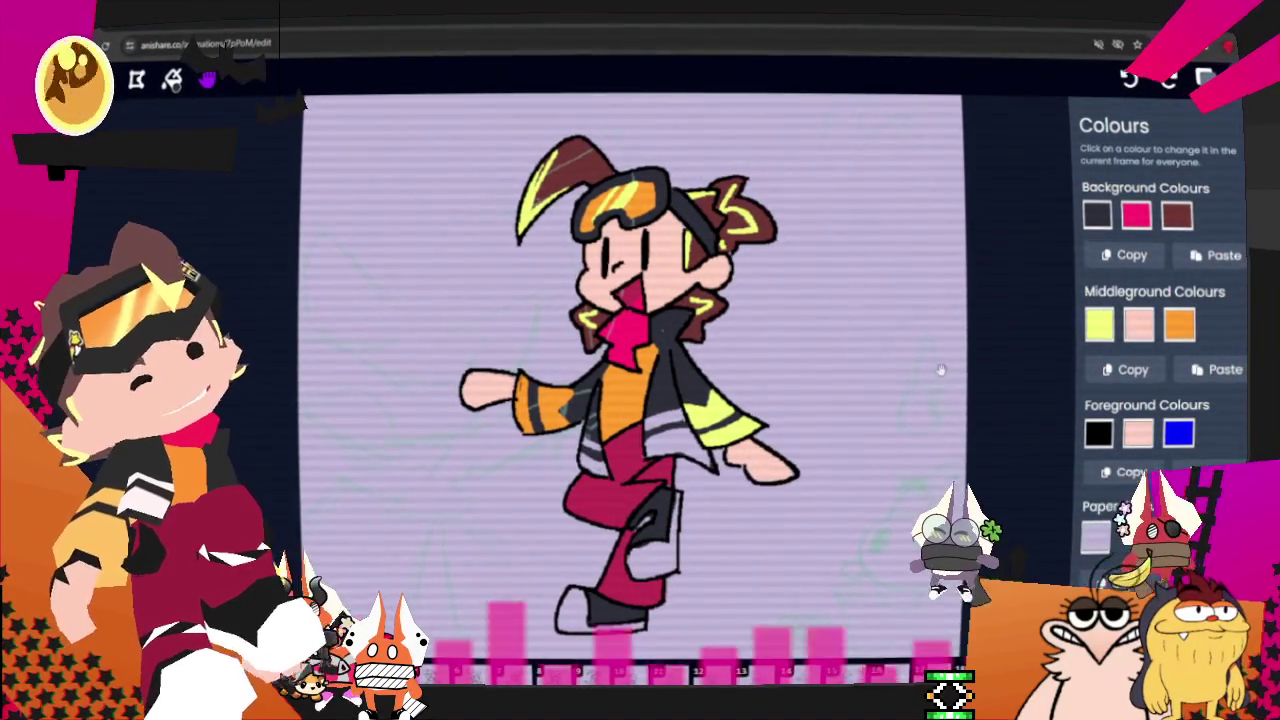
pyautogui.press('b')
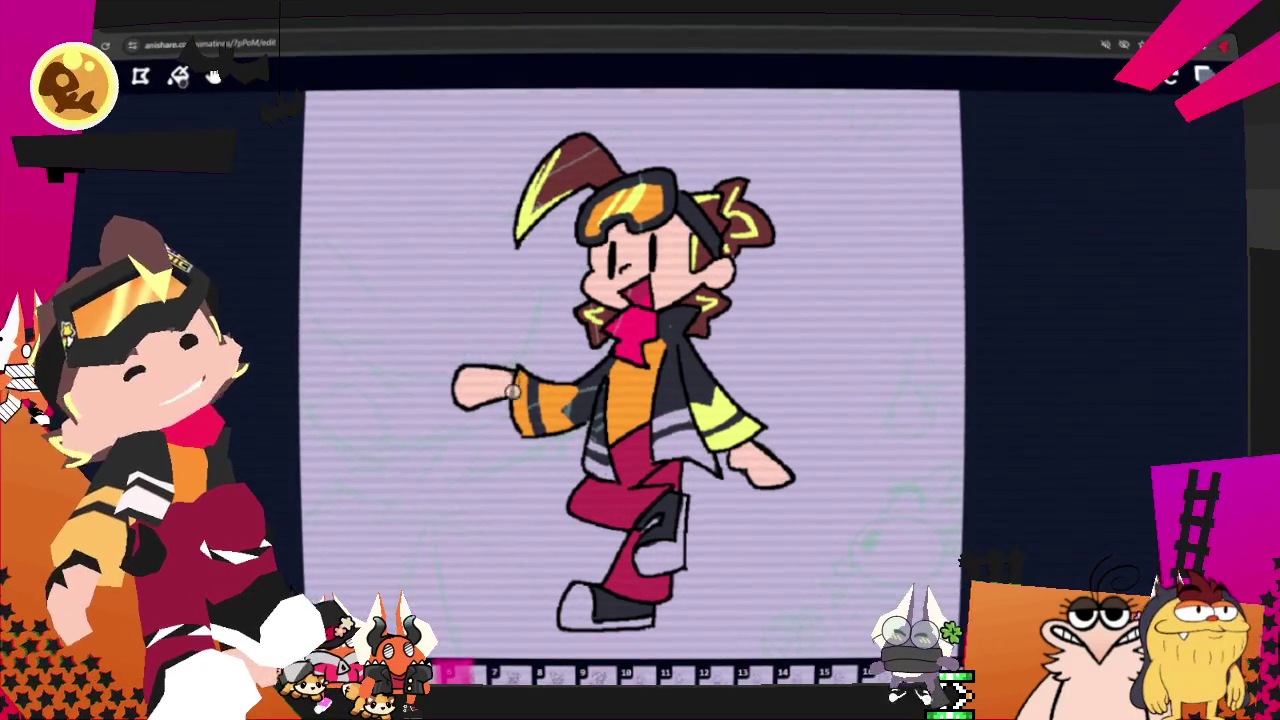
# Step: Switch to the Middleground layer and brush dark grey over the right and left glove cuffs
pyautogui.press('b')
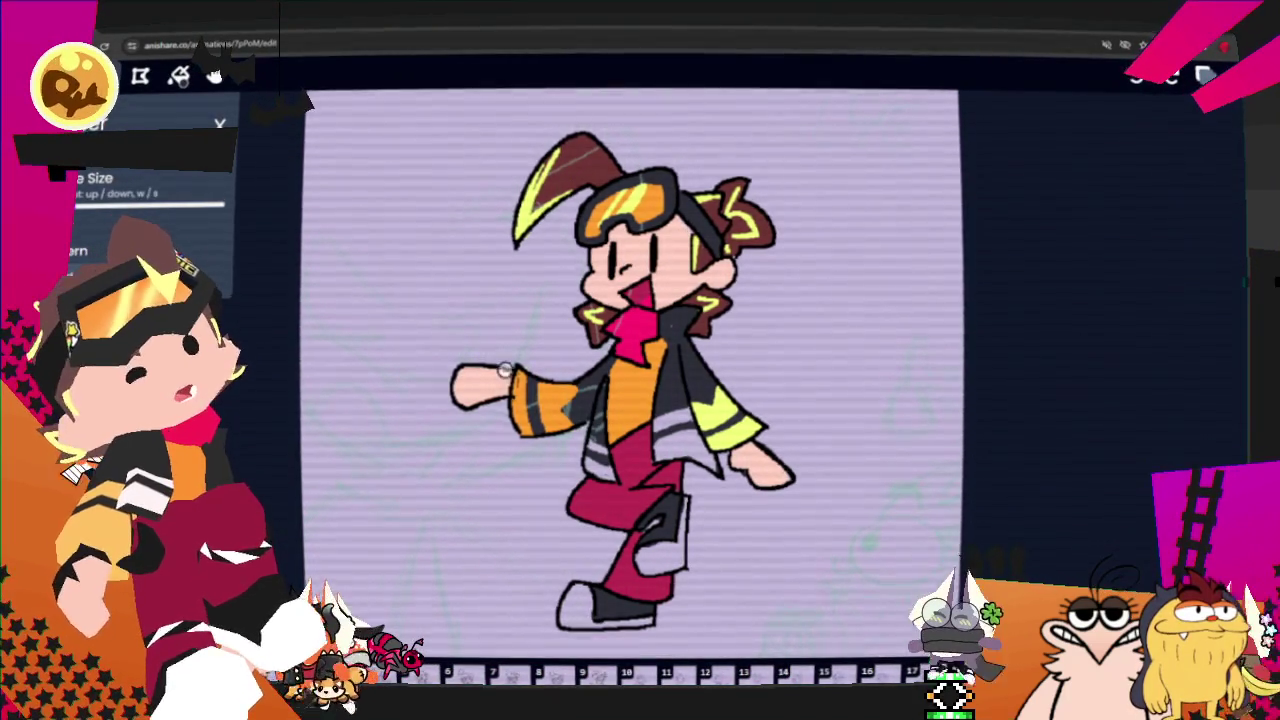
pyautogui.press('l')
pyautogui.press('2')
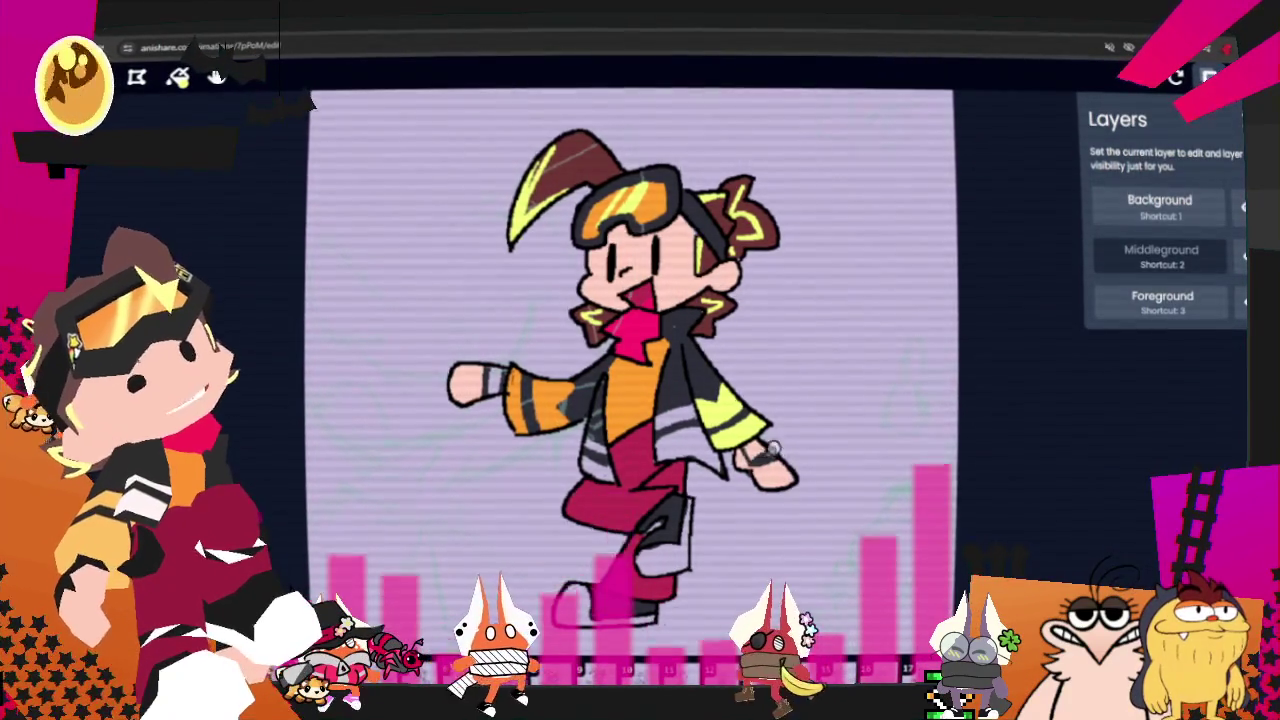
pyautogui.moveTo(772, 448); pyautogui.dragTo(746, 451)
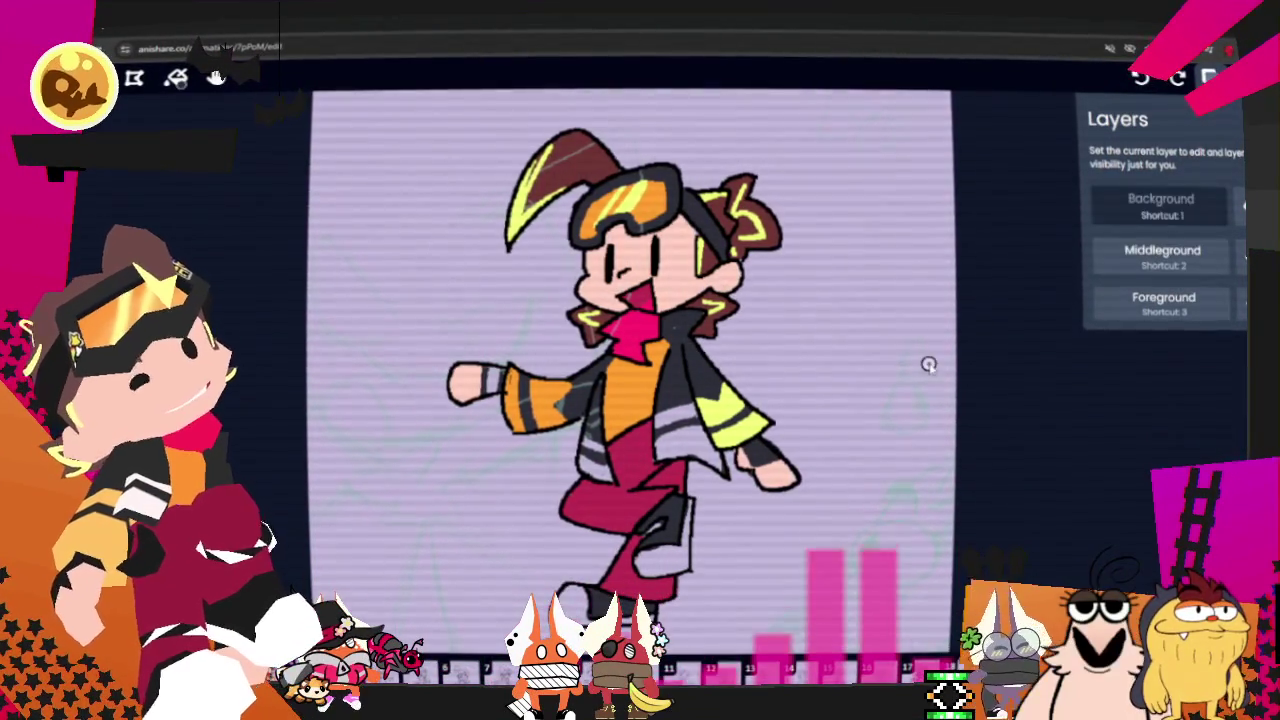
pyautogui.press('c')
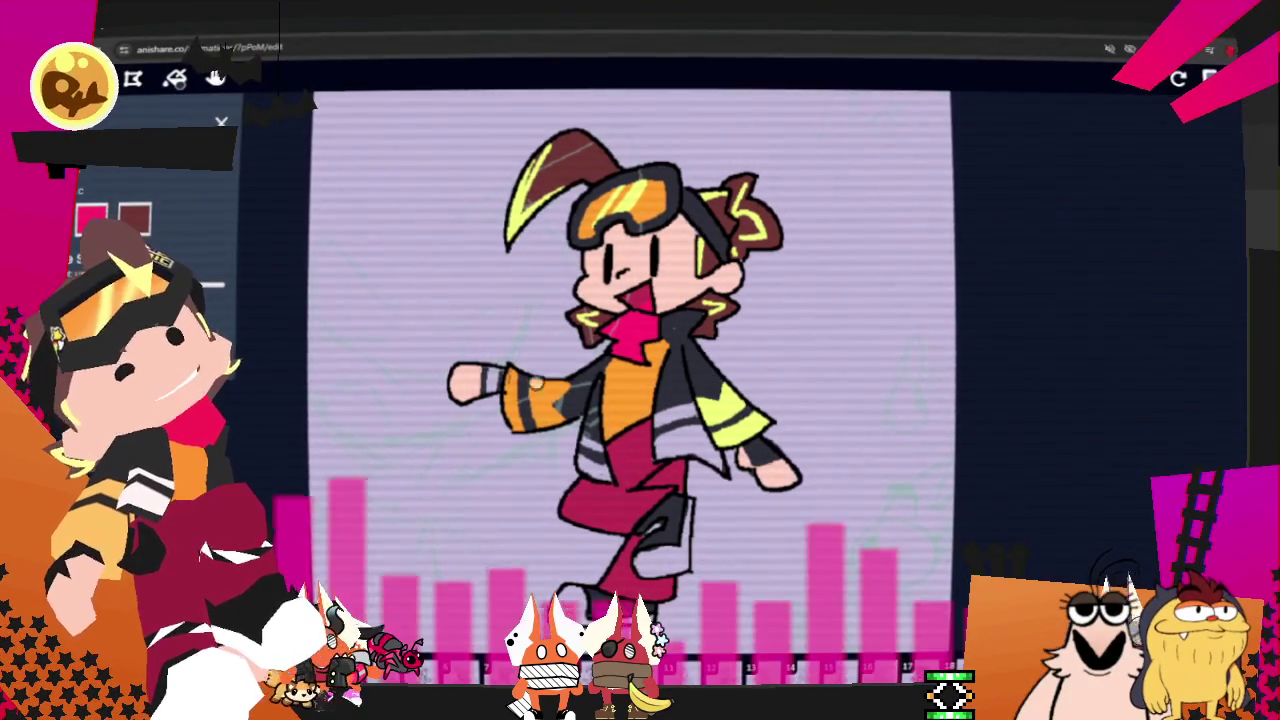
pyautogui.click(490, 371)
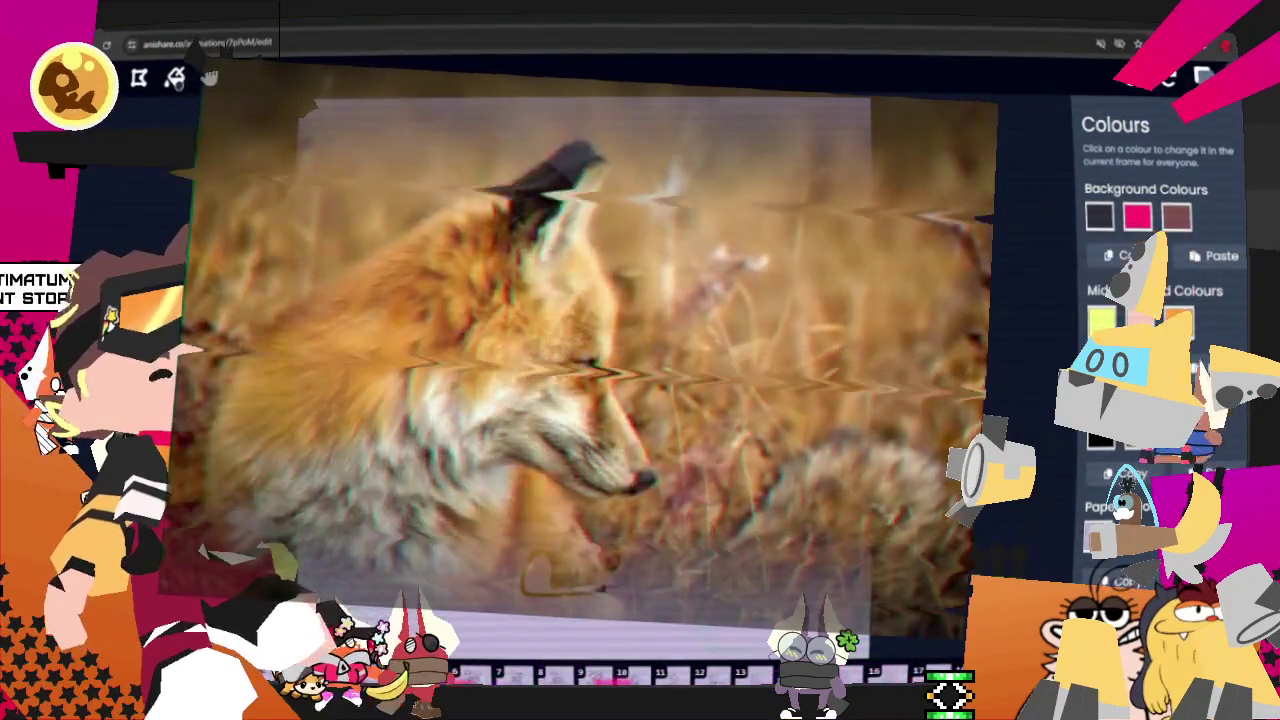
# Step: Set the third foreground swatch to green and the first to dark maroon, leaving Paper Colour unchanged
pyautogui.scroll(-1, 1160, 350)
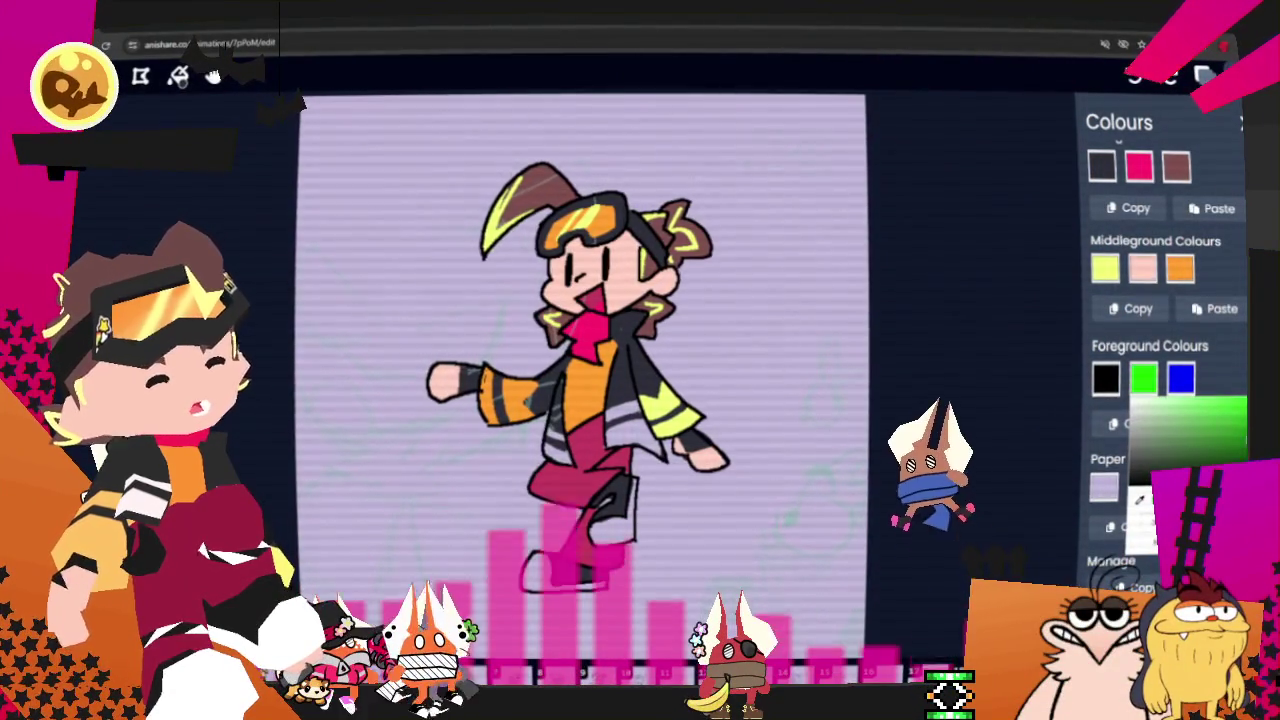
pyautogui.click(1181, 378)
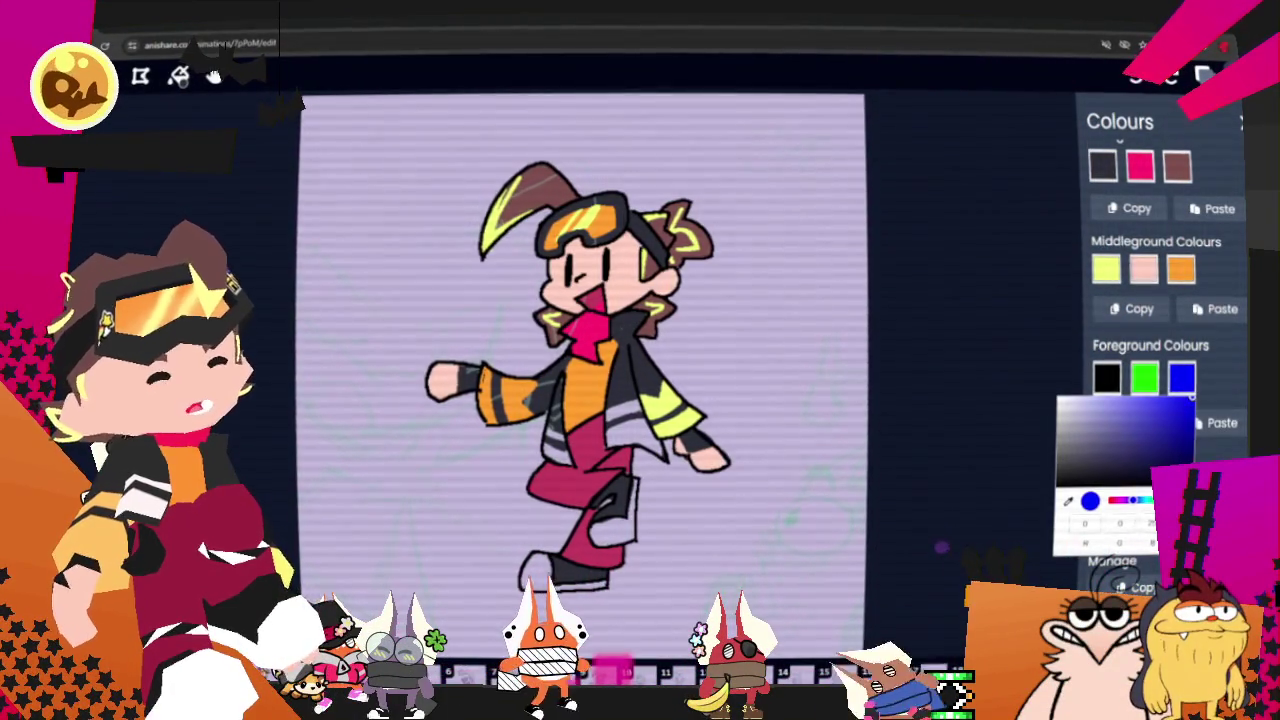
pyautogui.click(1180, 455)
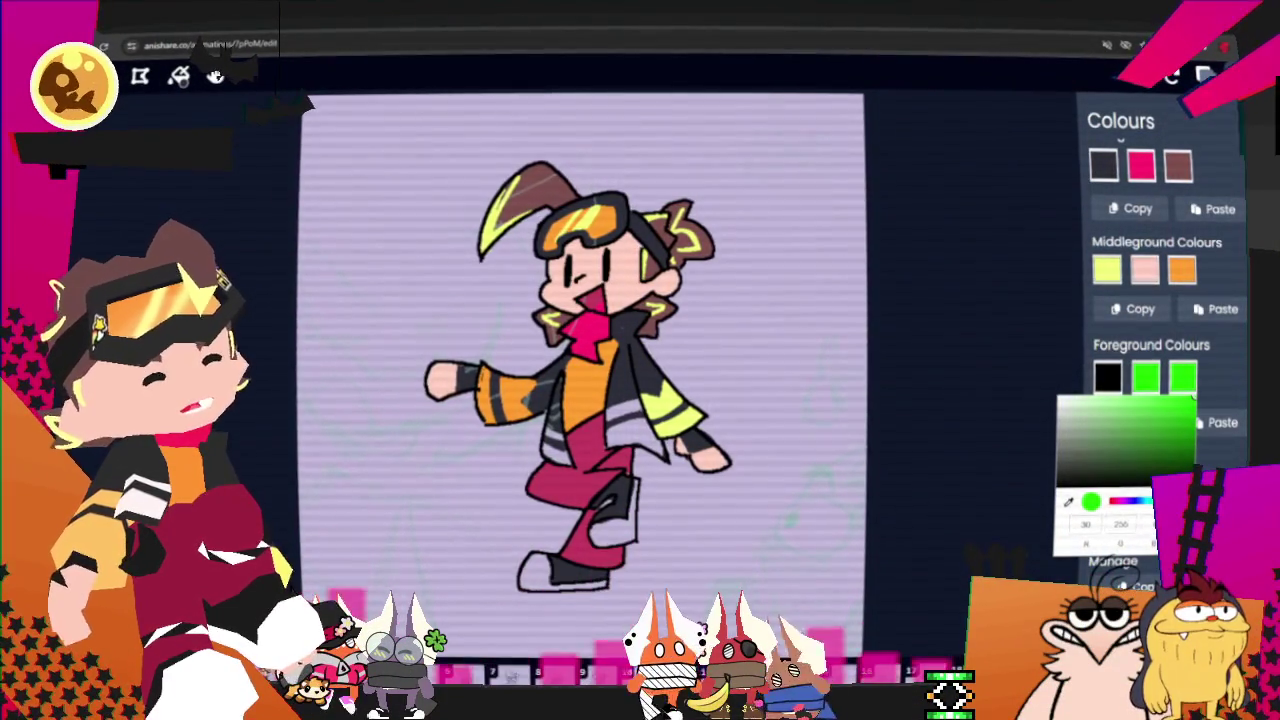
pyautogui.click(1222, 389)
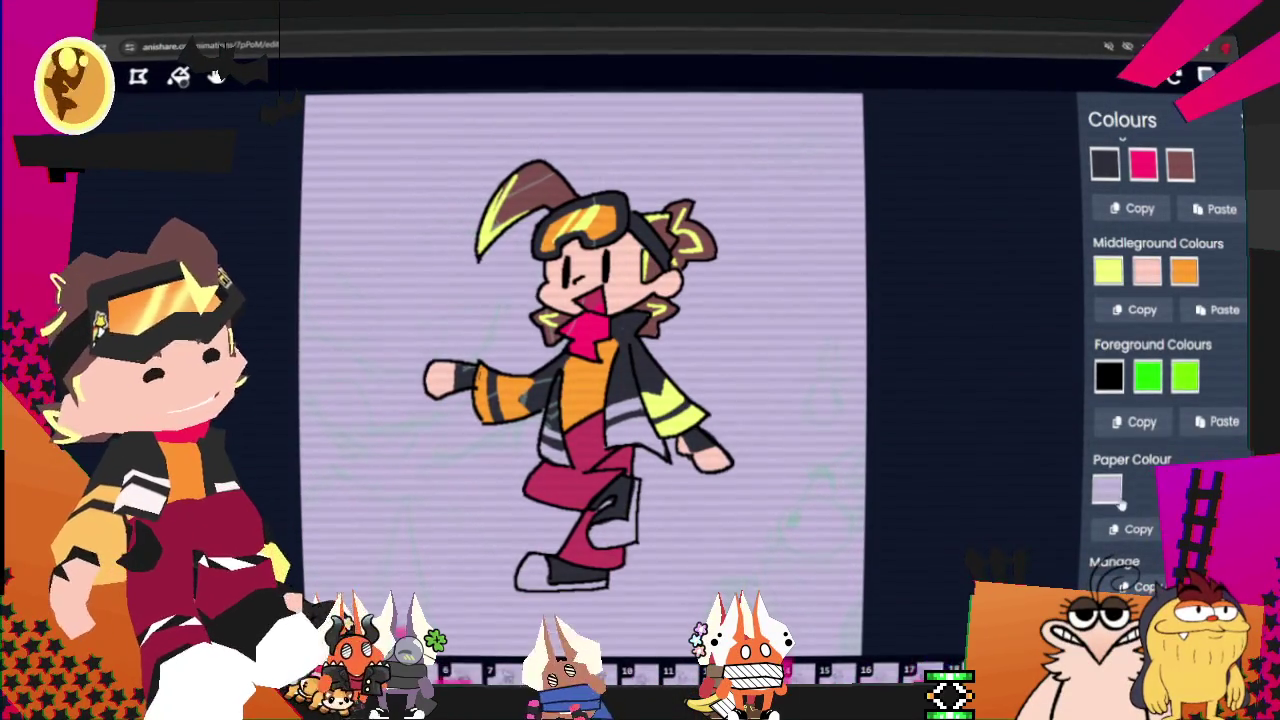
pyautogui.click(1106, 489)
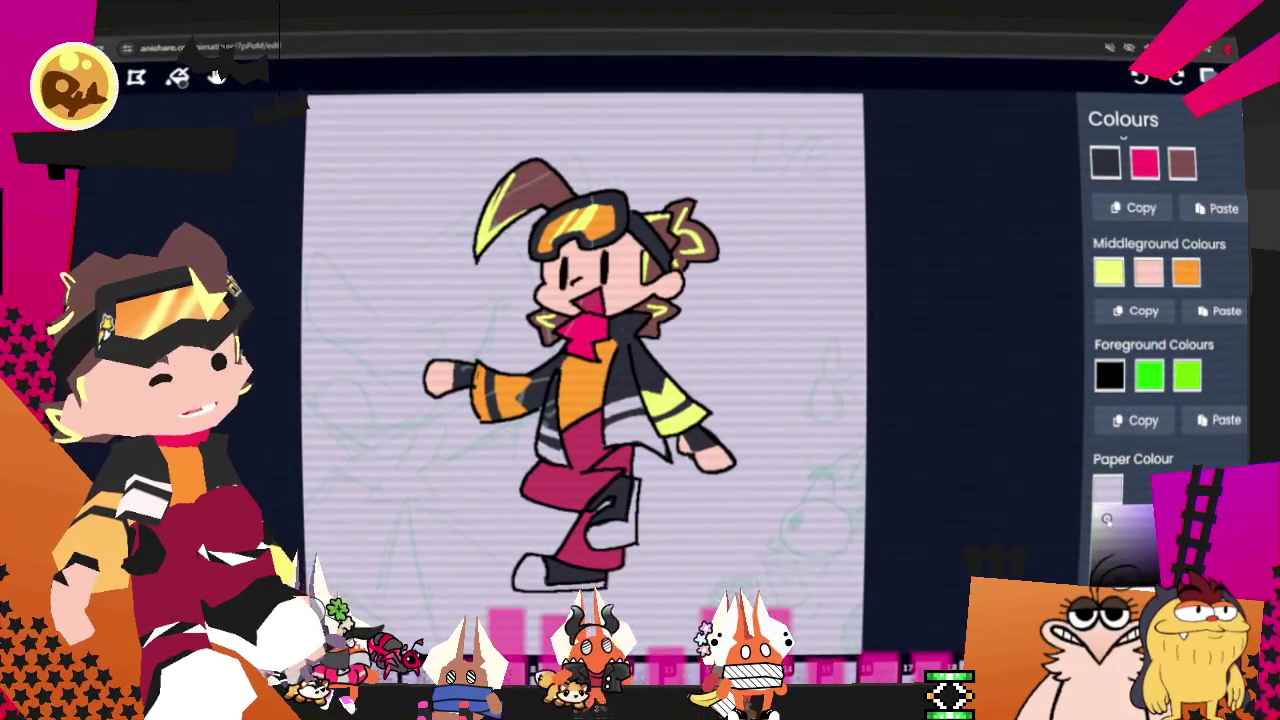
pyautogui.click(1228, 358)
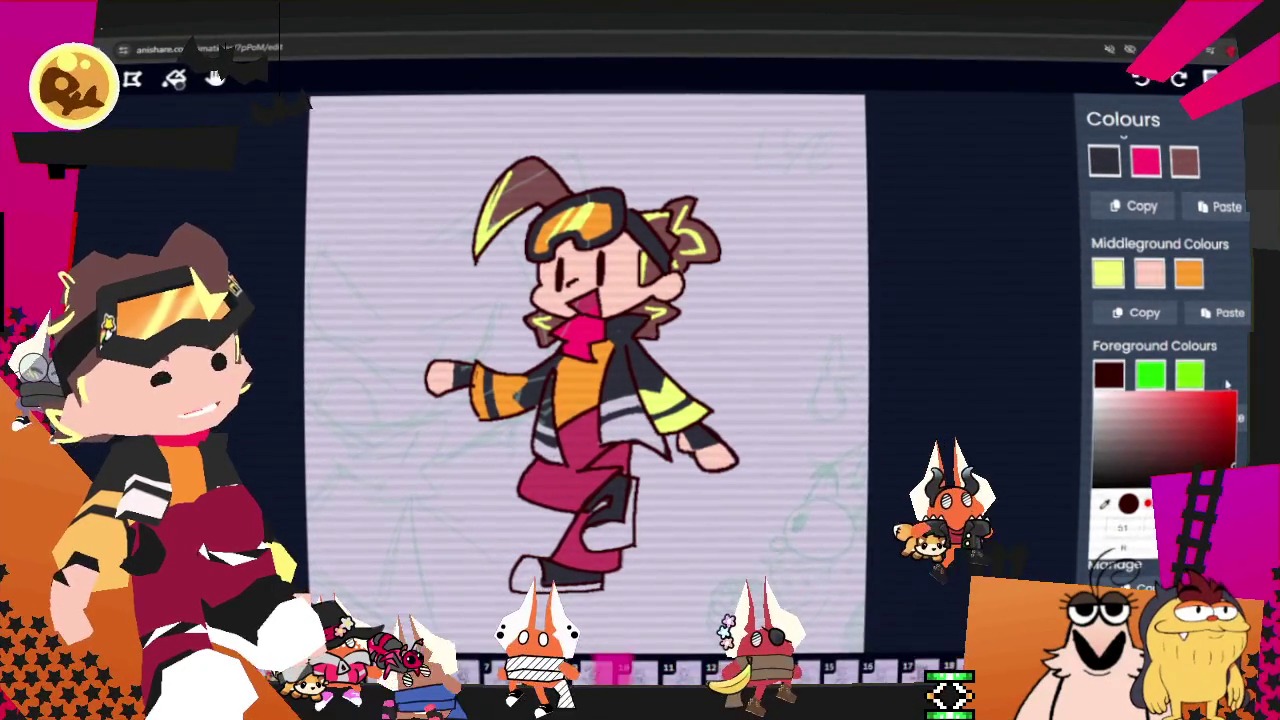
pyautogui.click(1108, 556)
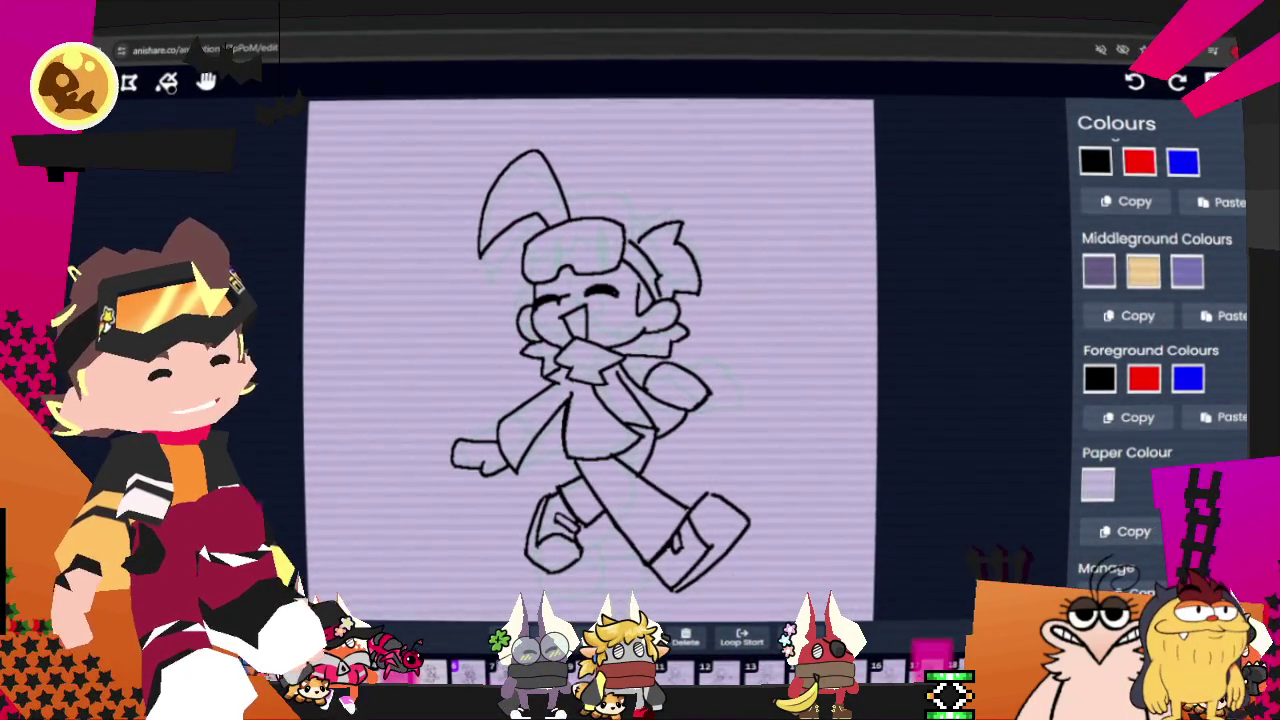
# Step: Scroll the Colours panel and dismiss the animation browser tab's options menu
pyautogui.scroll(-1, 1155, 350)
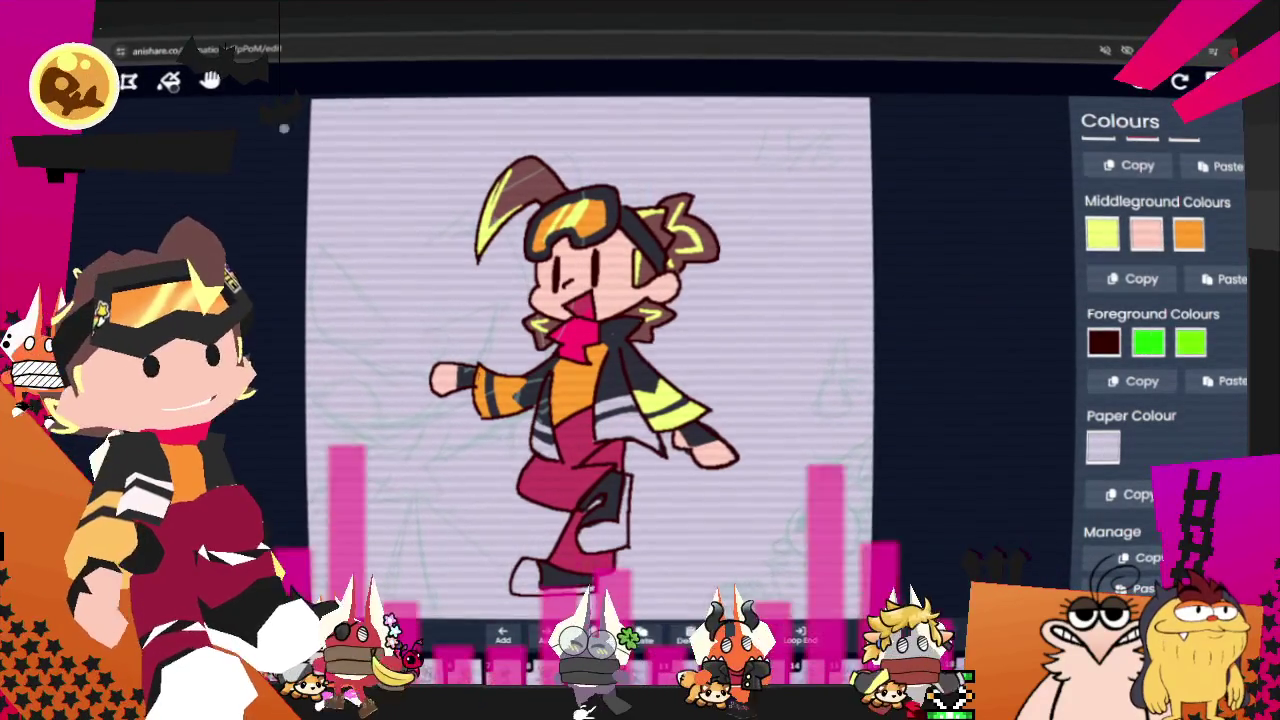
pyautogui.rightClick(90, 36)
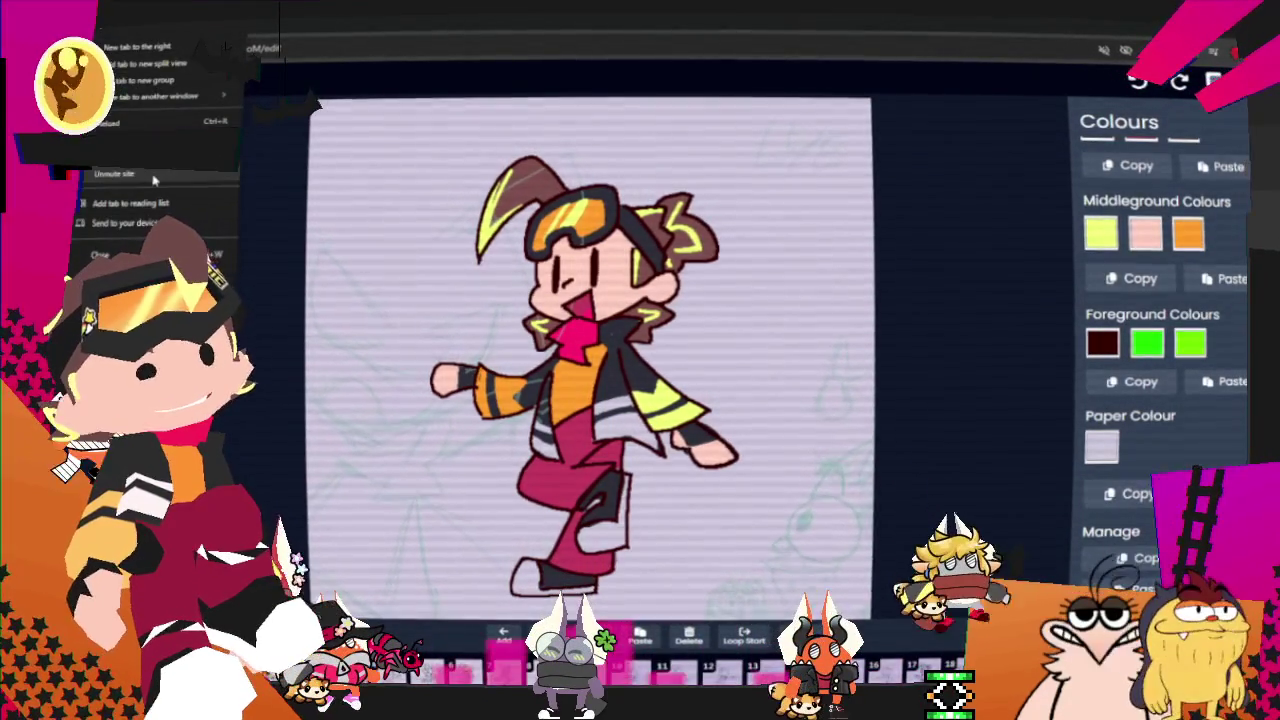
pyautogui.click(153, 178)
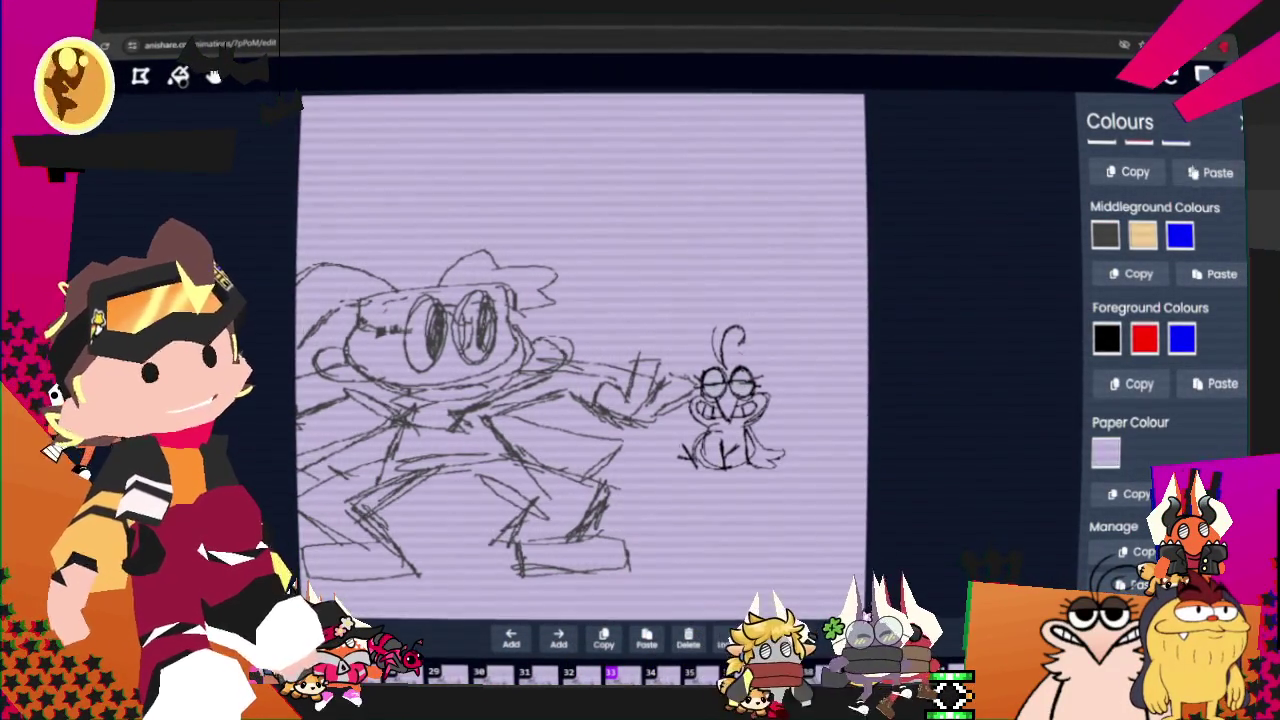
# Step: On the Background layer, lasso and delete the frog sketch, then undo and deselect
pyautogui.press('l')
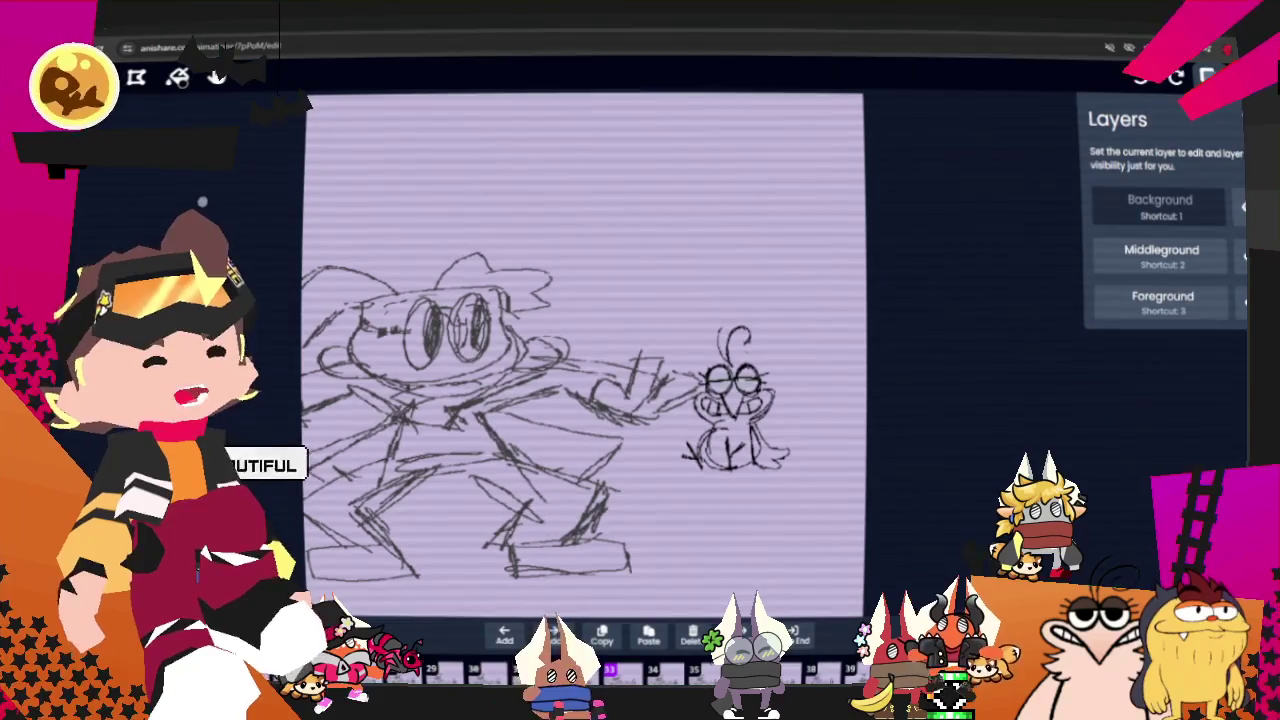
pyautogui.press('s')
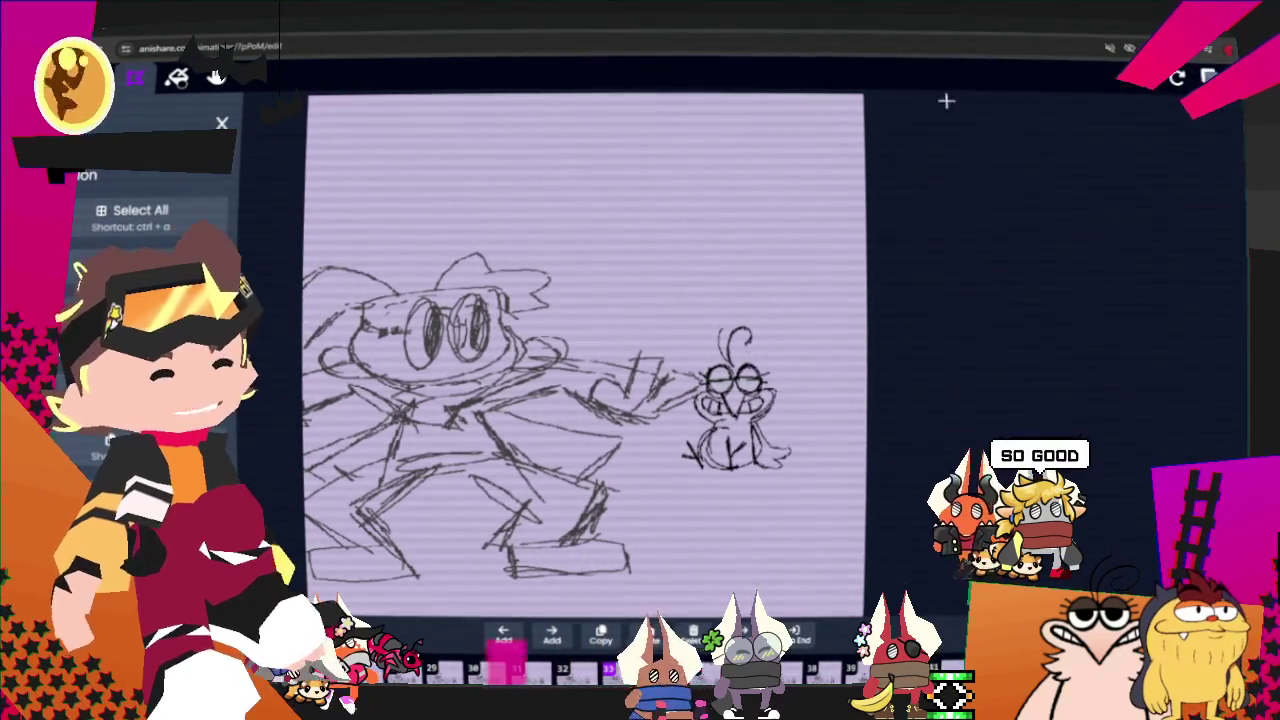
pyautogui.click(1208, 77)
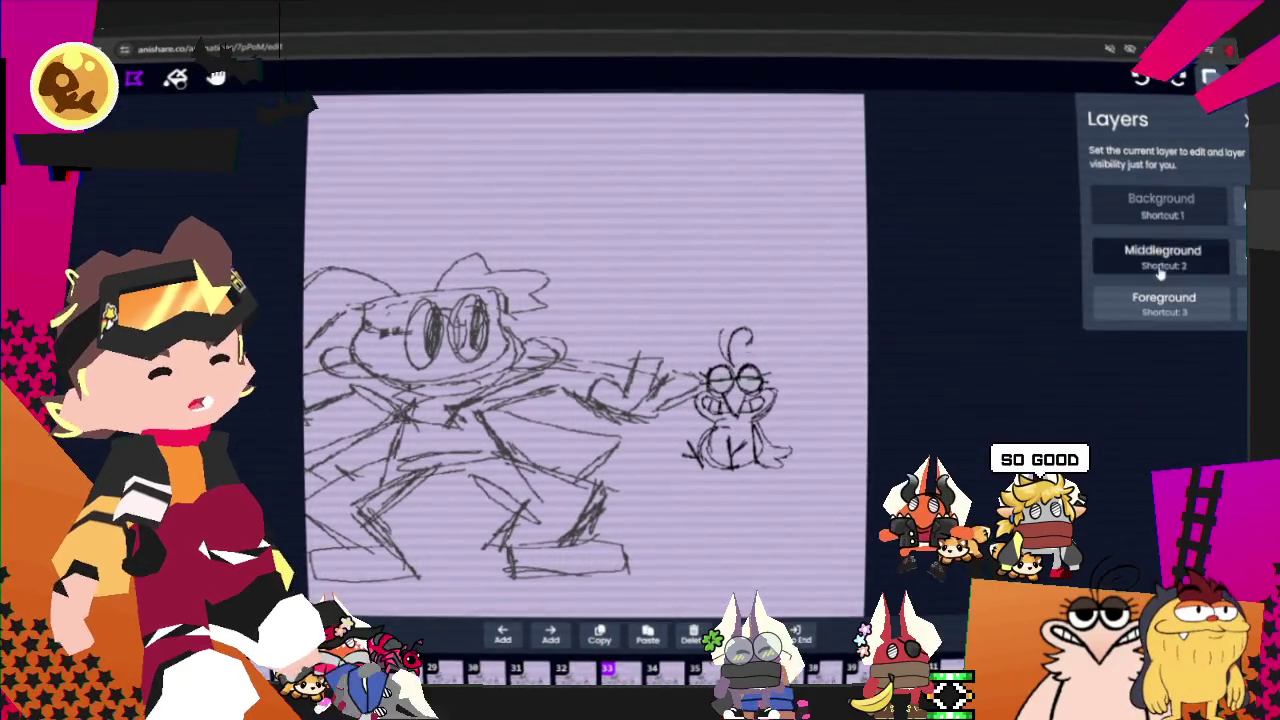
pyautogui.click(1161, 205)
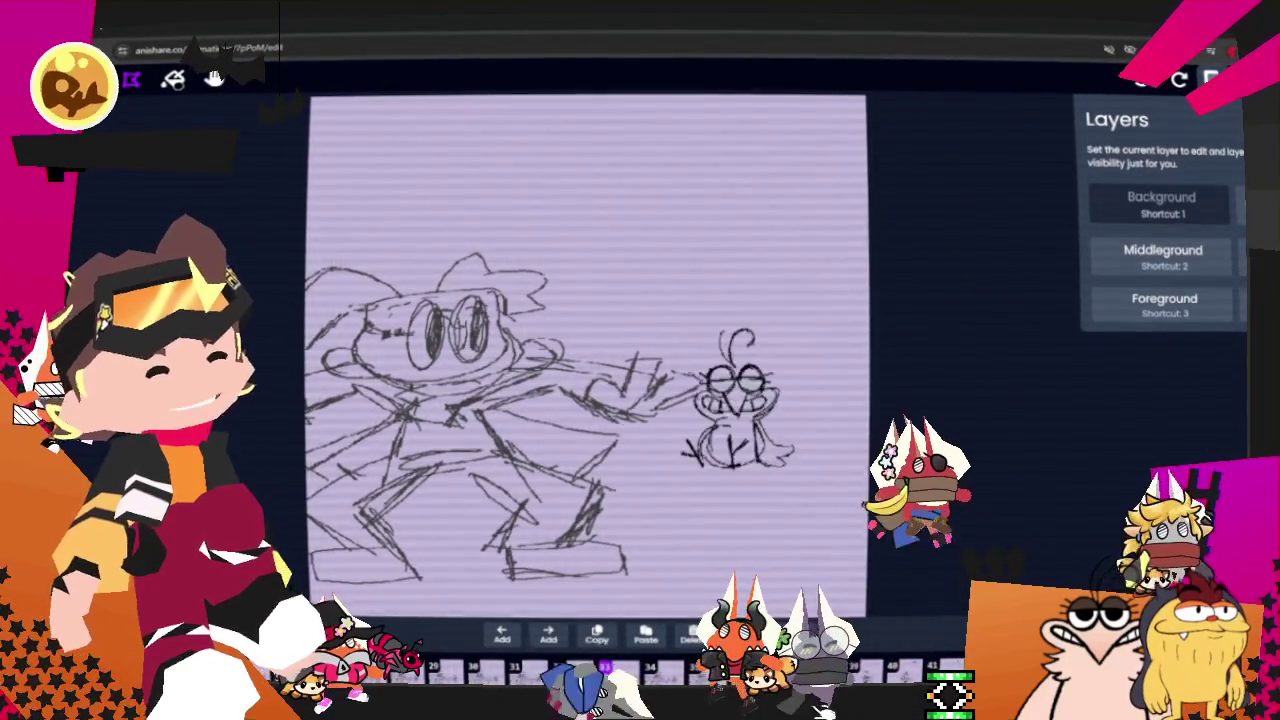
pyautogui.scroll(2, 943, 409)
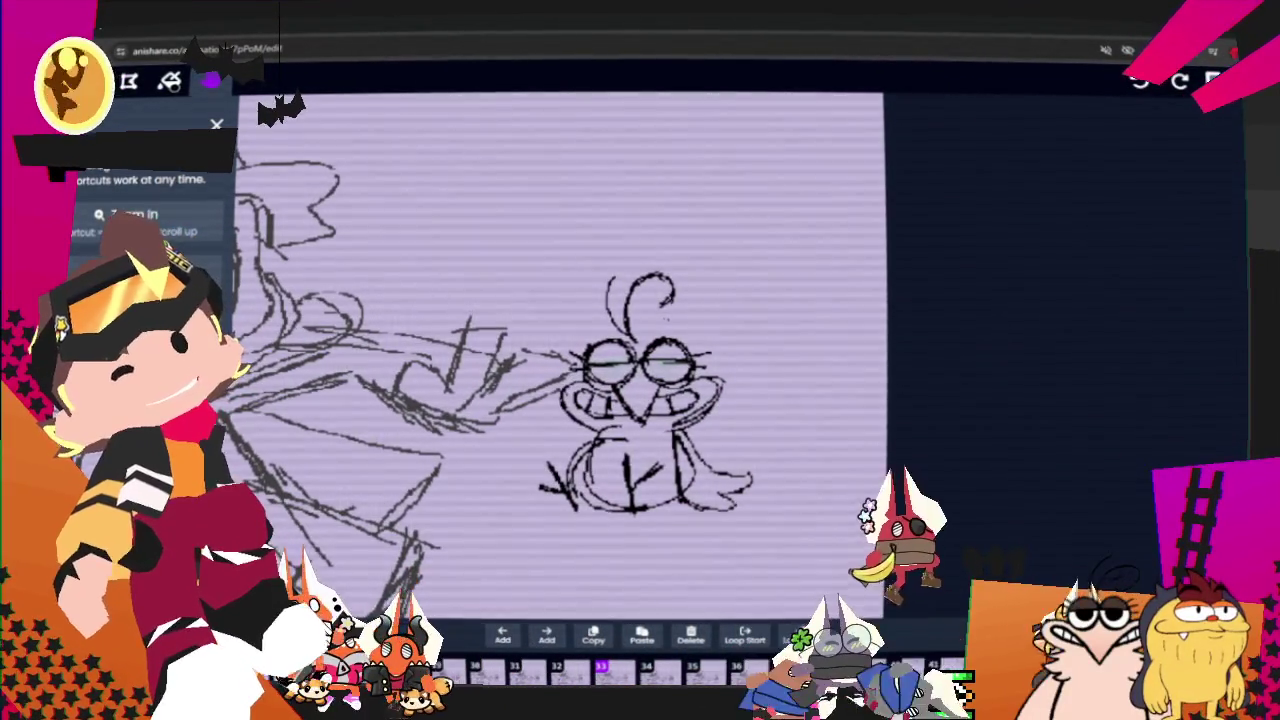
pyautogui.moveTo(665, 180); pyautogui.dragTo(757, 551)
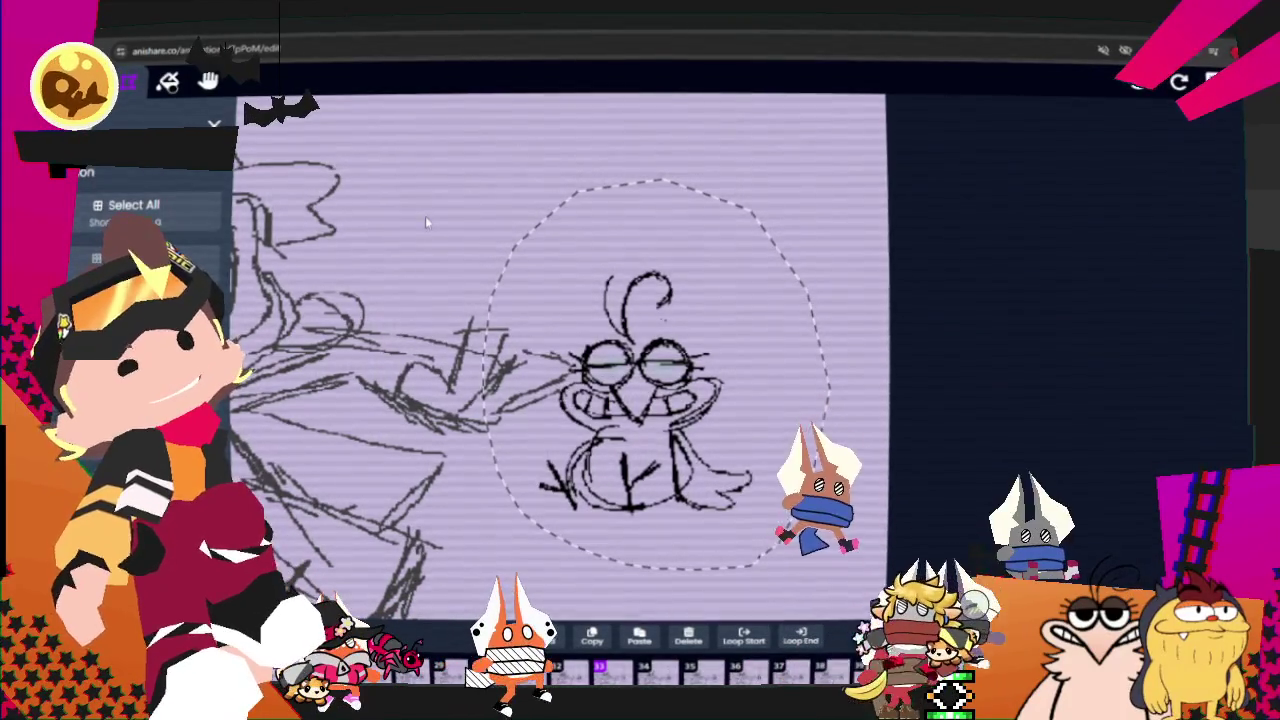
pyautogui.press('Delete')
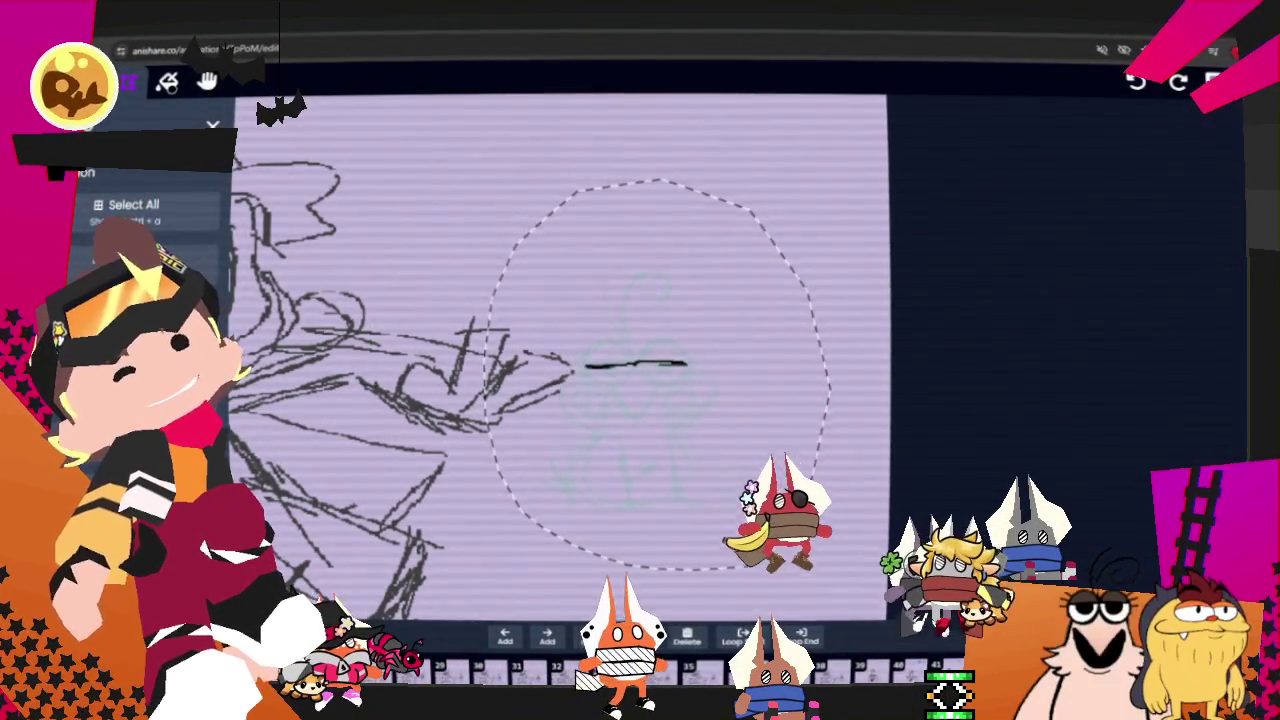
pyautogui.hotkey('ctrl', 'z')
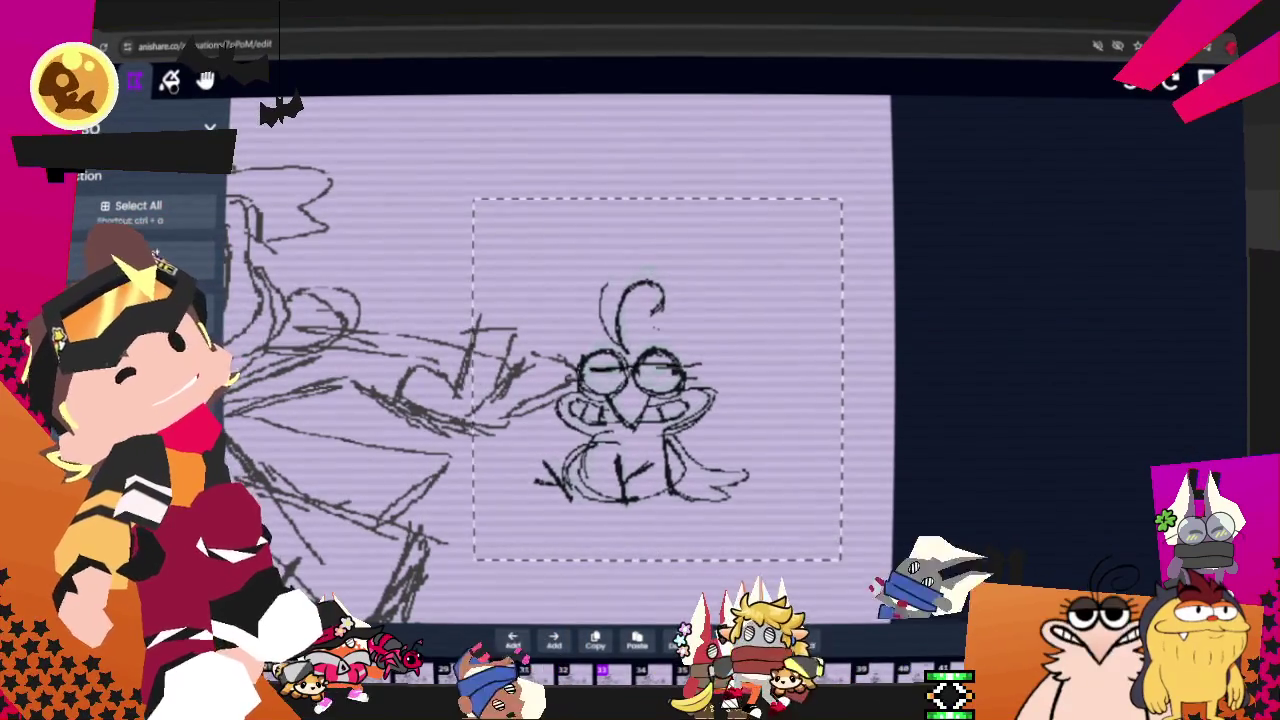
pyautogui.press('Escape')
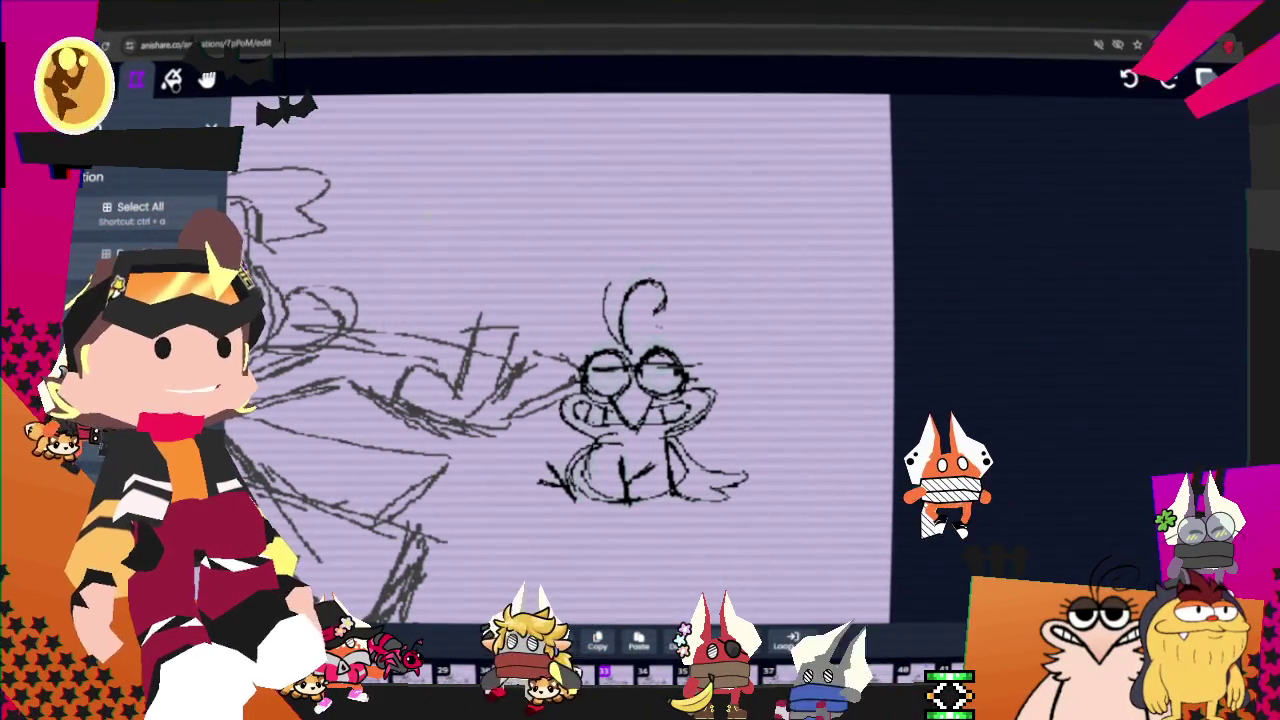
# Step: On the Middleground layer, draw a black stroke over the frog's left eye
pyautogui.click(1205, 78)
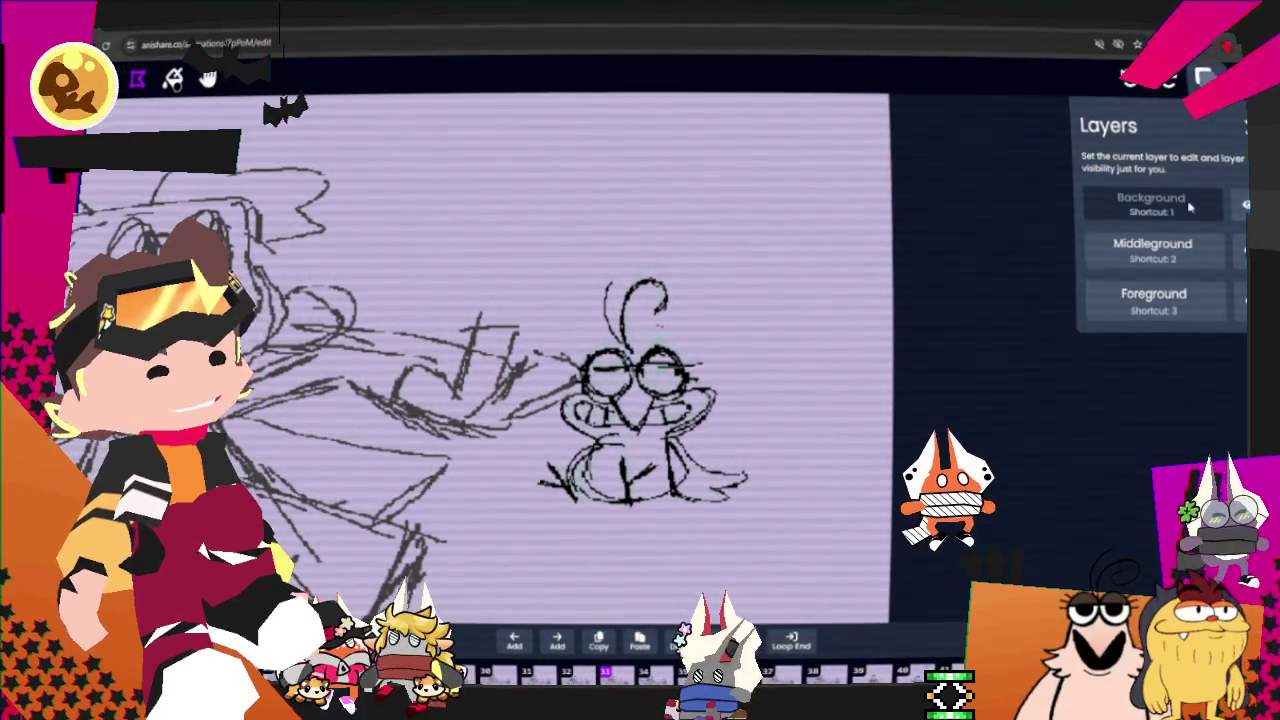
pyautogui.click(1168, 256)
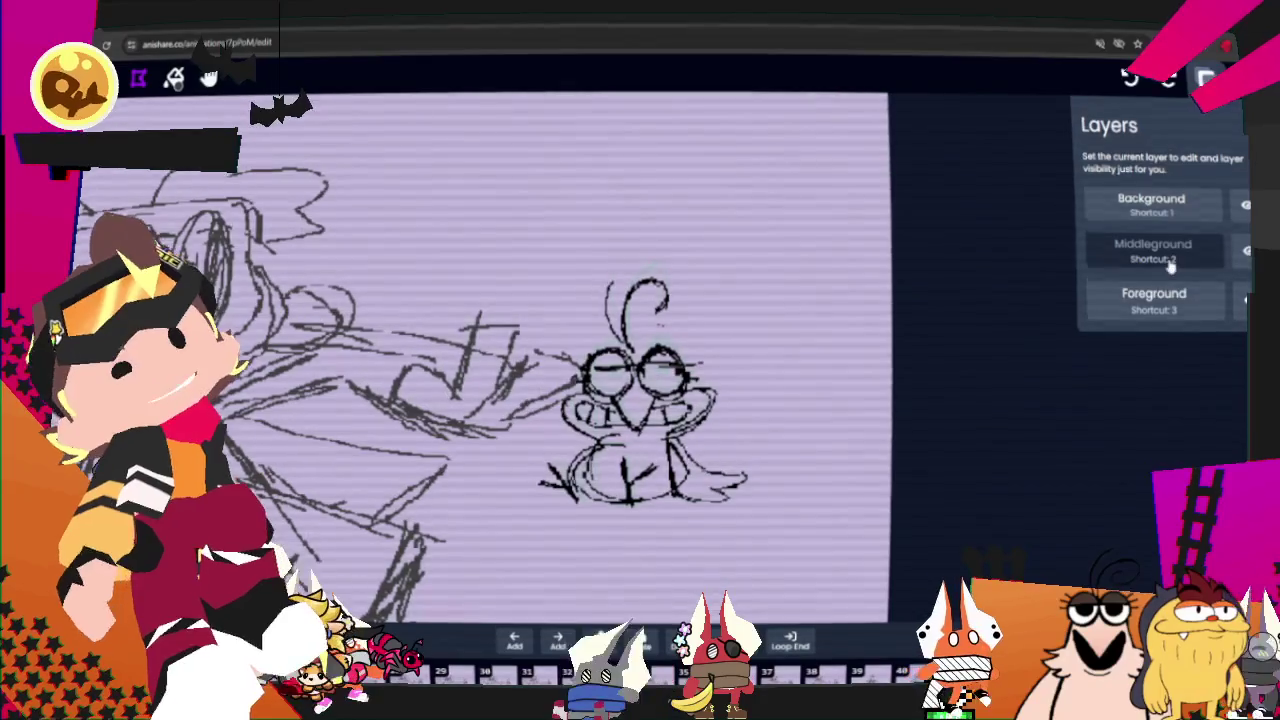
pyautogui.click(1170, 261)
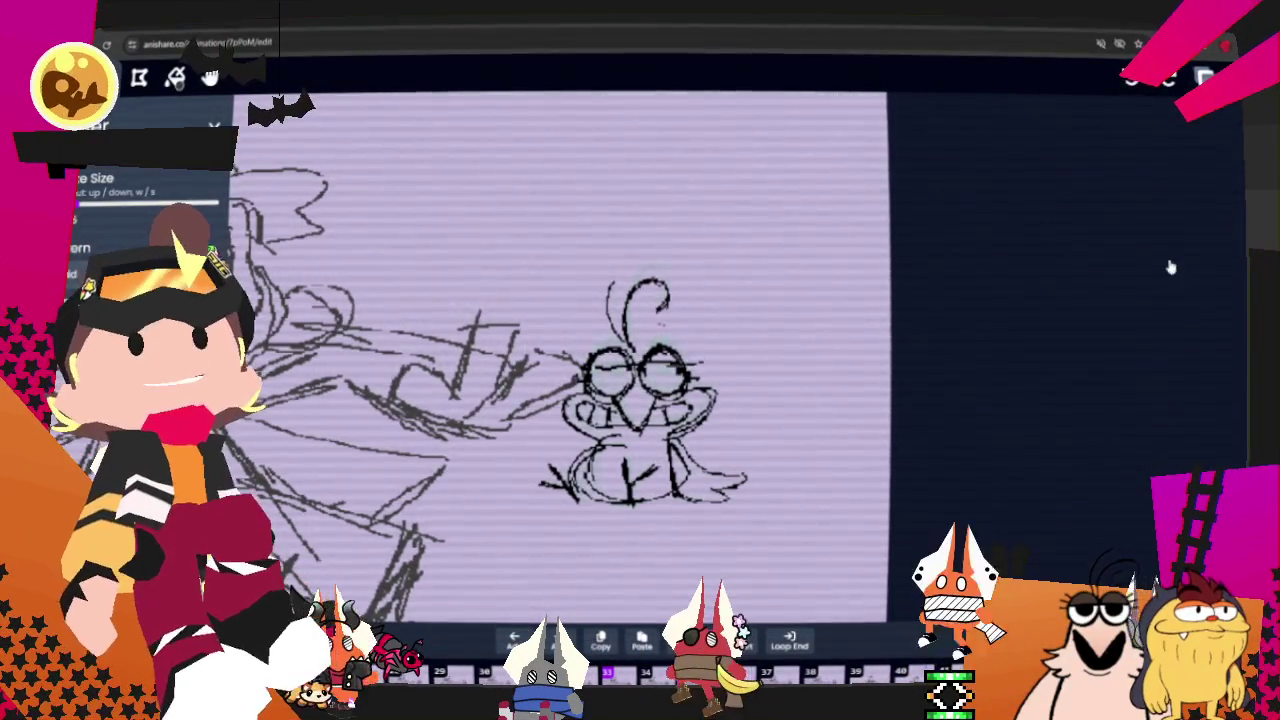
pyautogui.press('2')
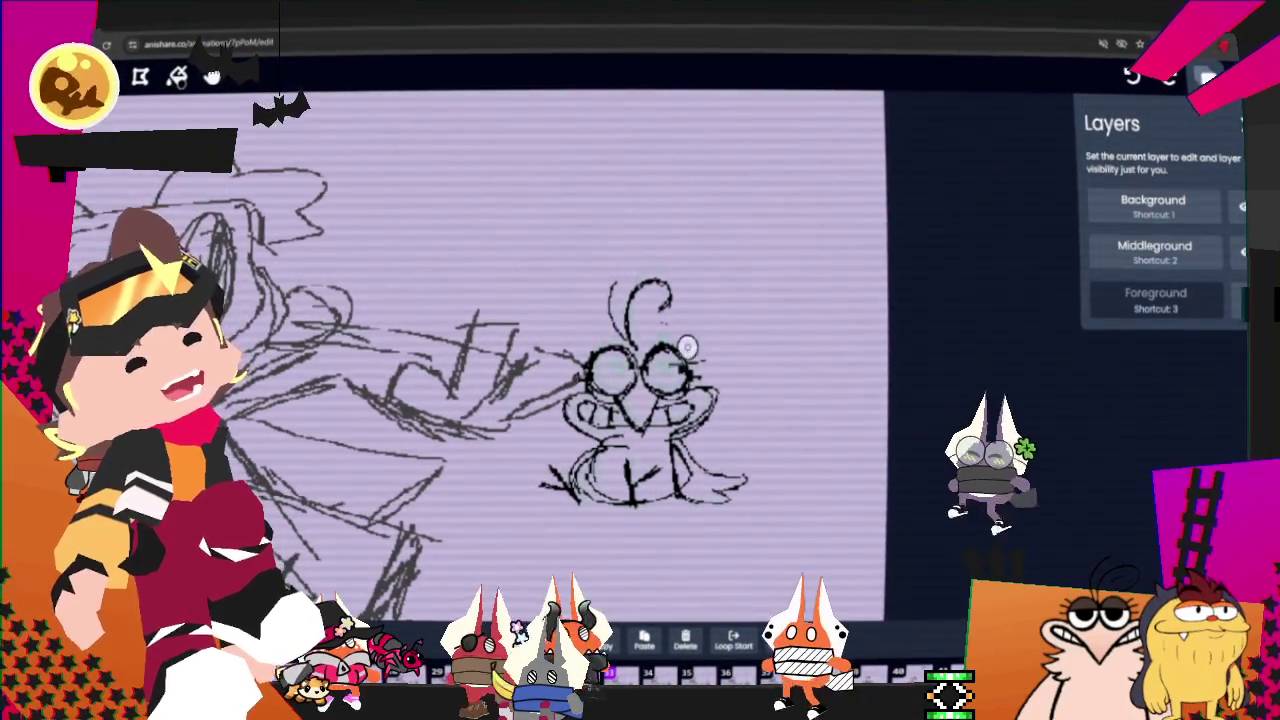
pyautogui.click(1173, 268)
pyautogui.moveTo(600, 362); pyautogui.dragTo(641, 393)
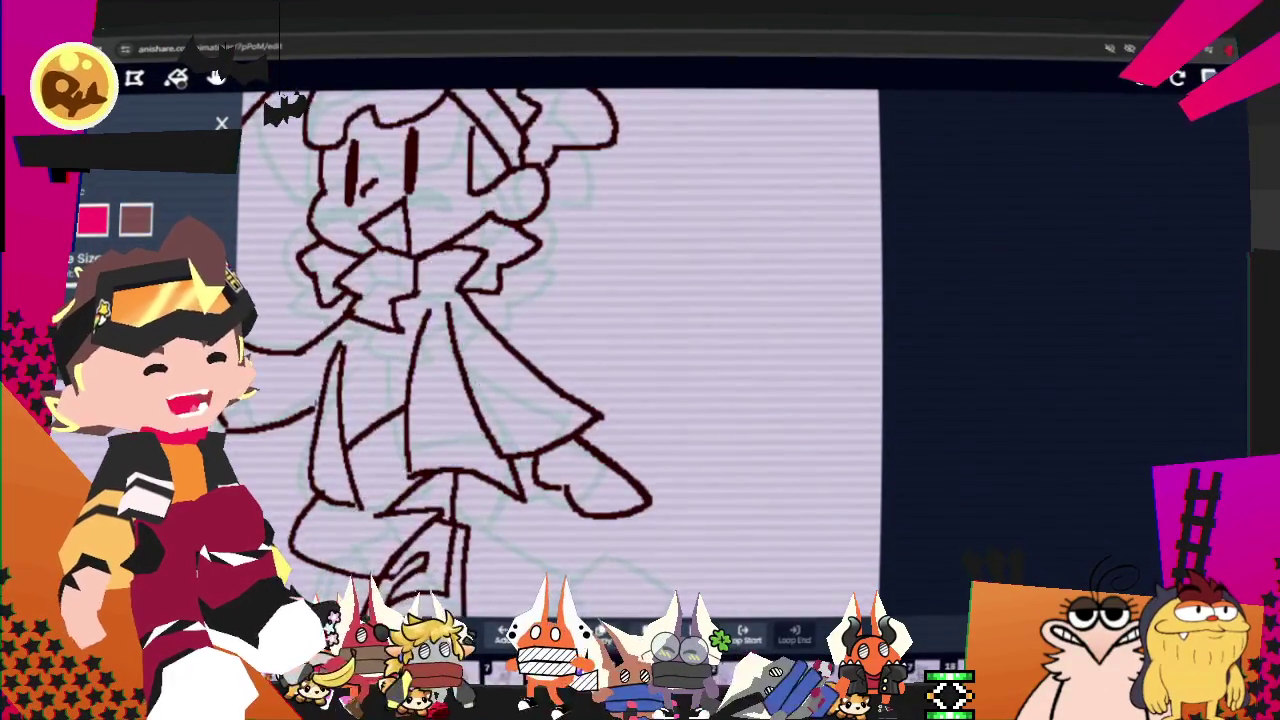
# Step: Zoom out, close the colour palette and play the walk animation
pyautogui.scroll(-3, 806, 506)
pyautogui.scroll(-3, 980, 463)
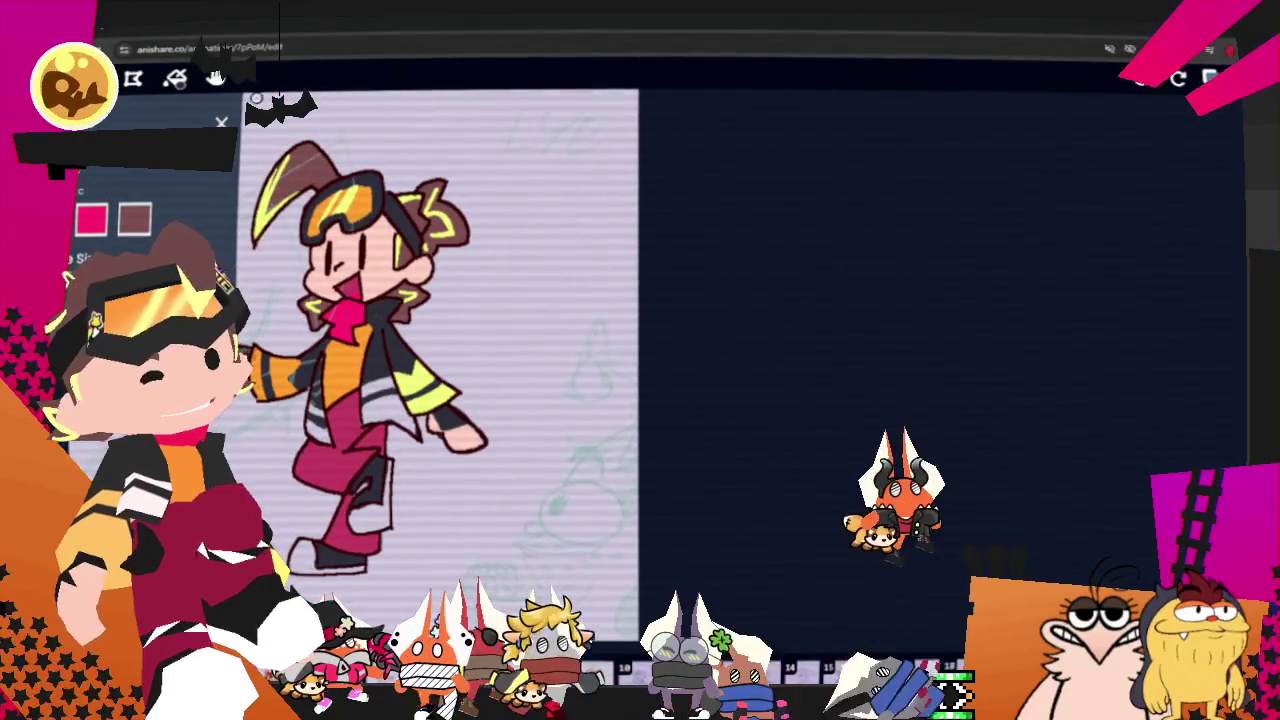
pyautogui.click(221, 122)
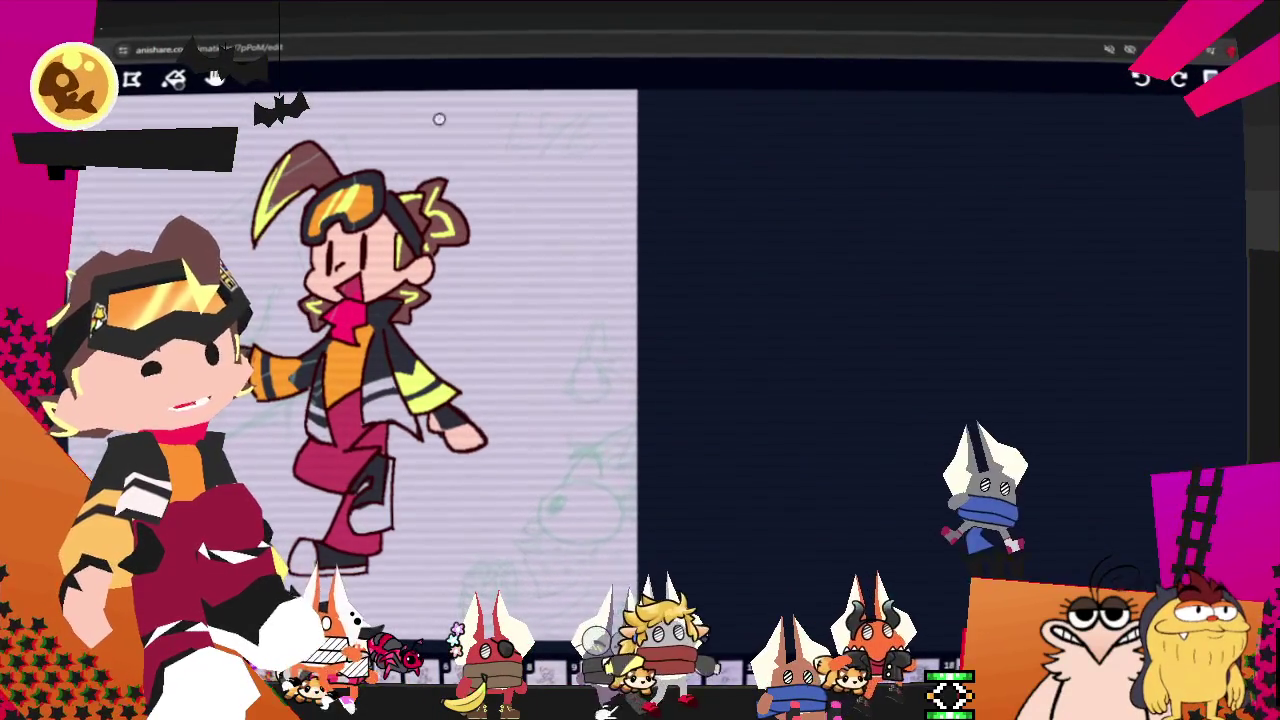
pyautogui.press('space')
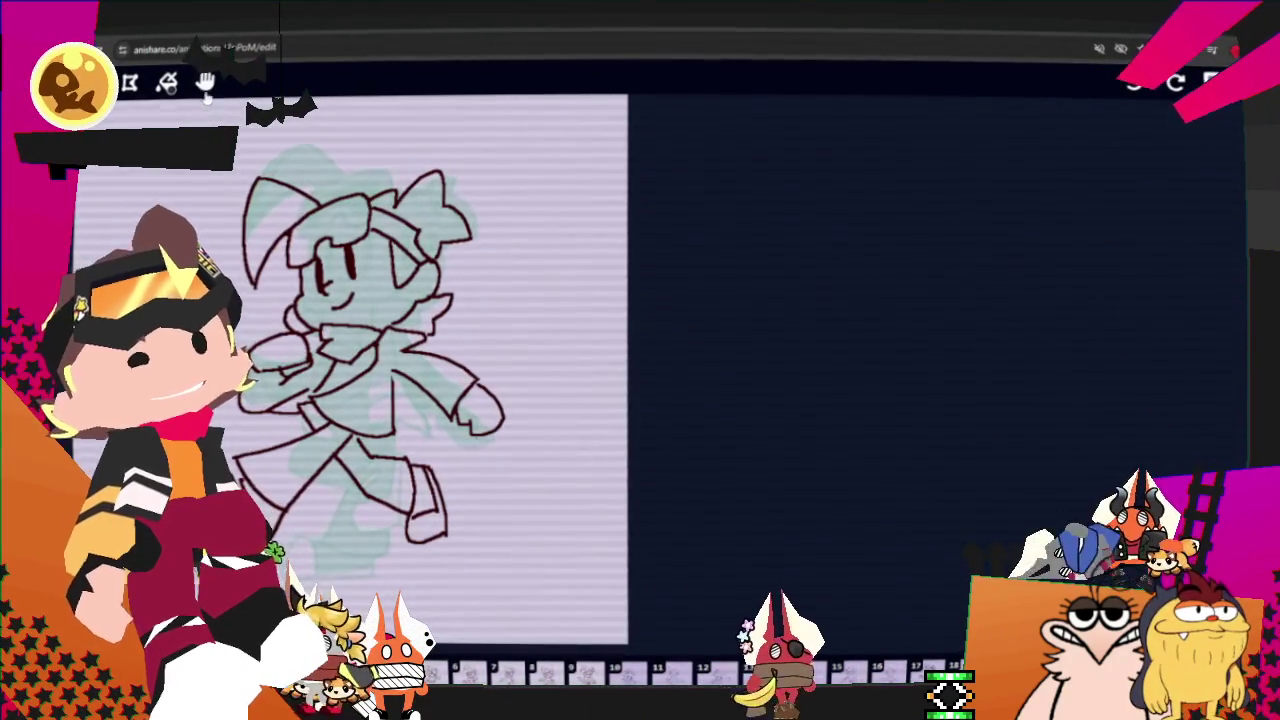
# Step: On the Background layer, brush two dark stripes across and just above the character's belt
pyautogui.click(205, 84)
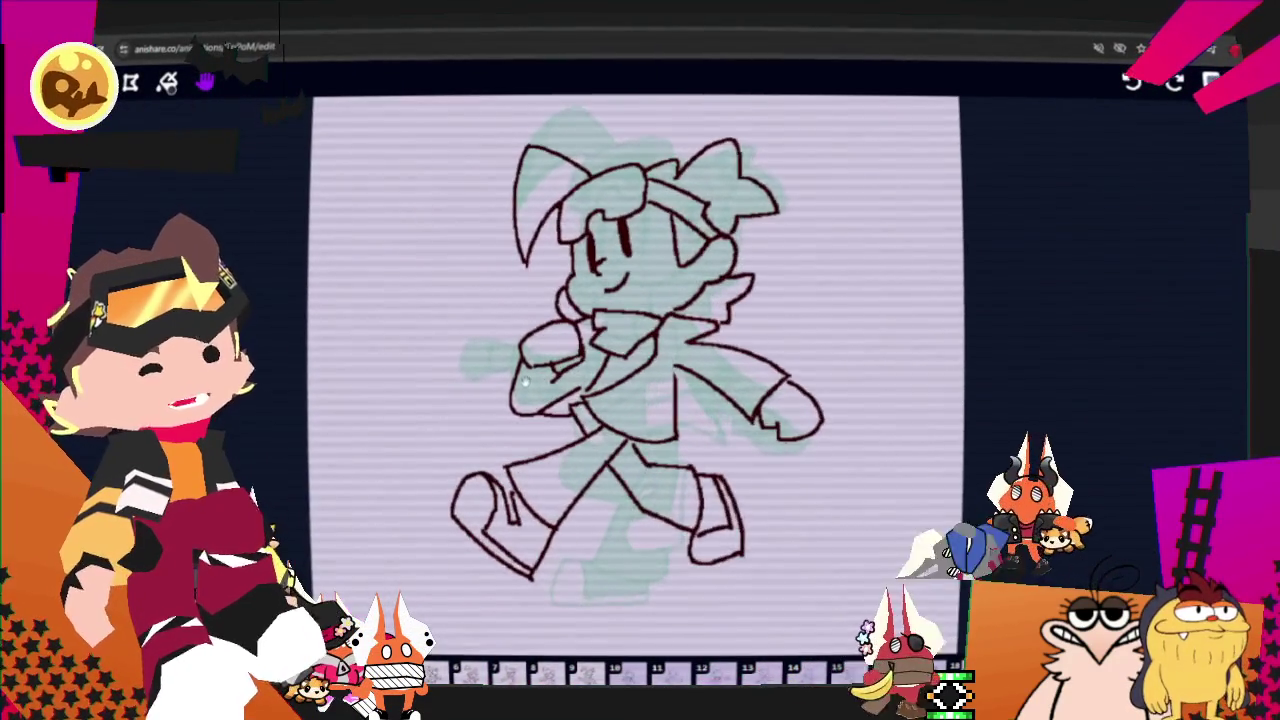
pyautogui.scroll(1, 788, 313)
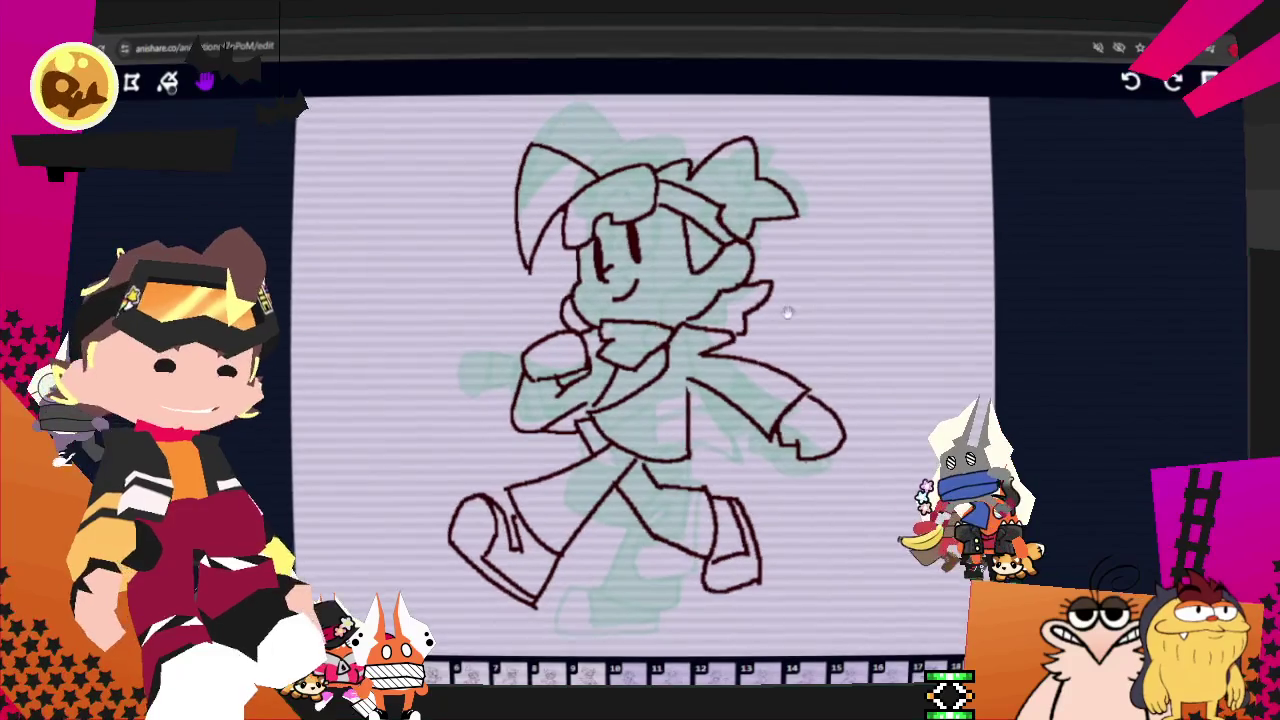
pyautogui.moveTo(788, 313); pyautogui.dragTo(782, 321)
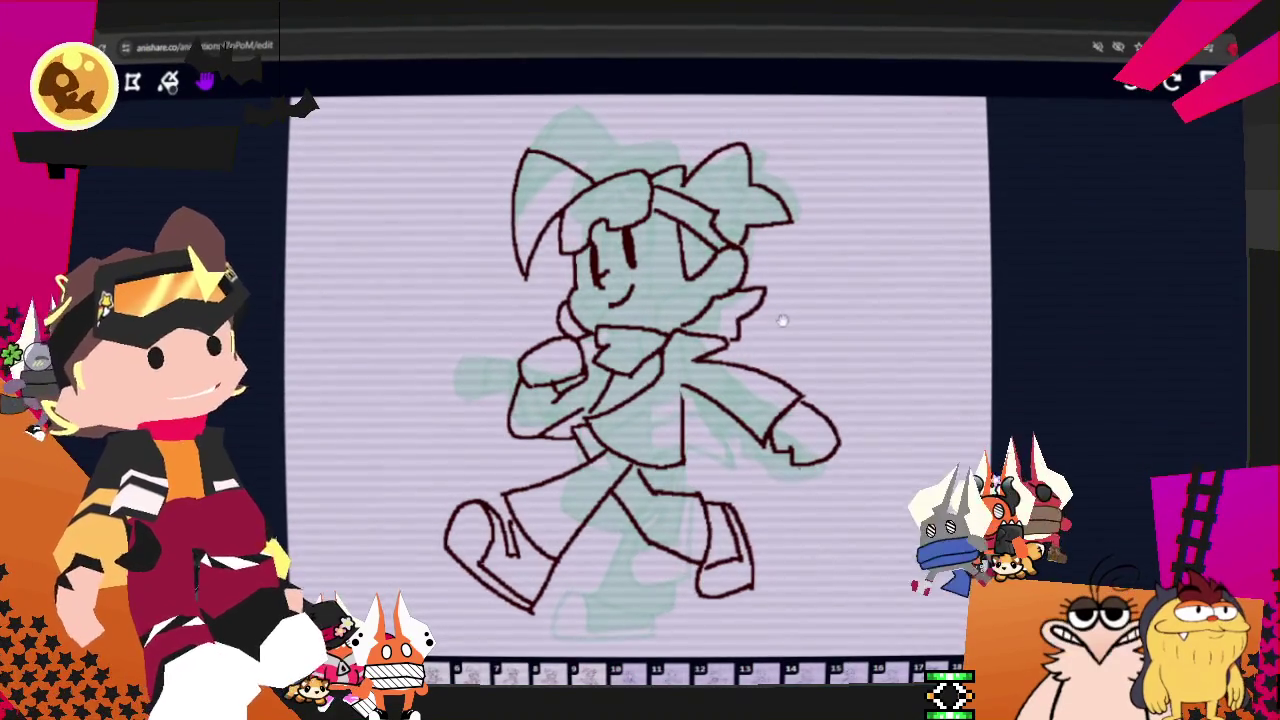
pyautogui.press('l')
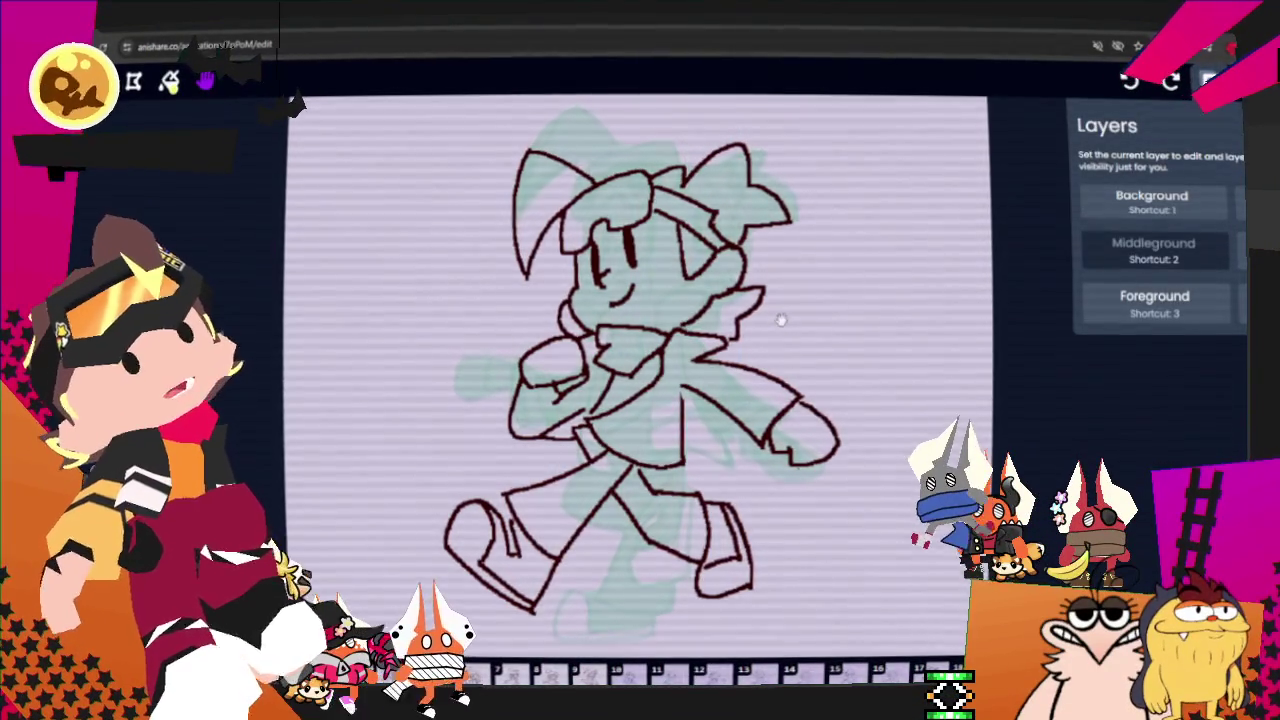
pyautogui.press('b')
pyautogui.press('1')
pyautogui.press('l')
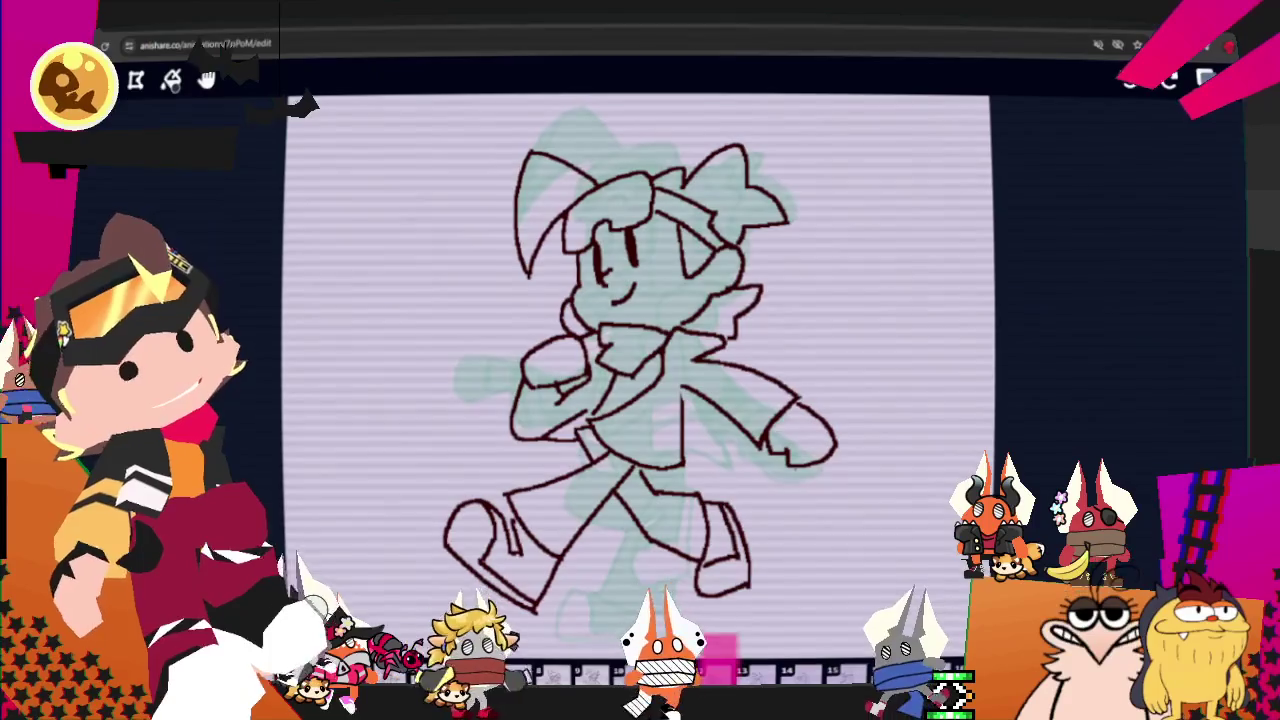
pyautogui.press('b')
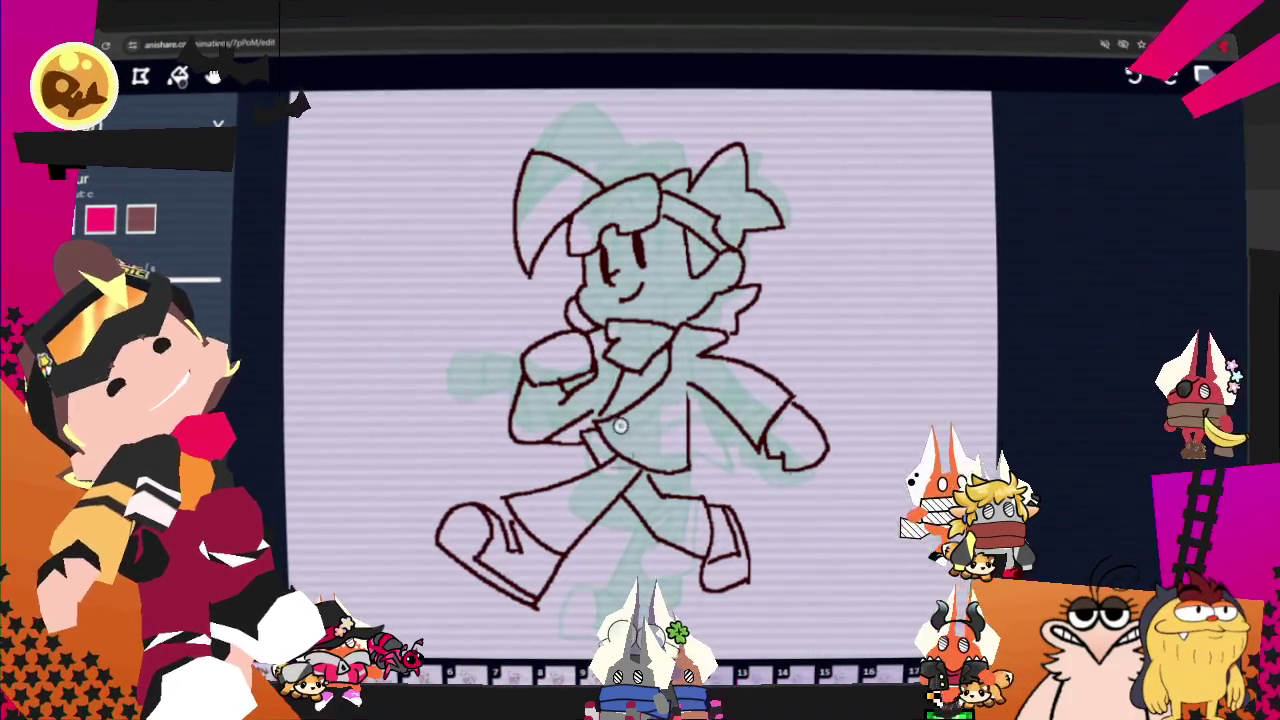
pyautogui.moveTo(617, 430); pyautogui.dragTo(688, 458)
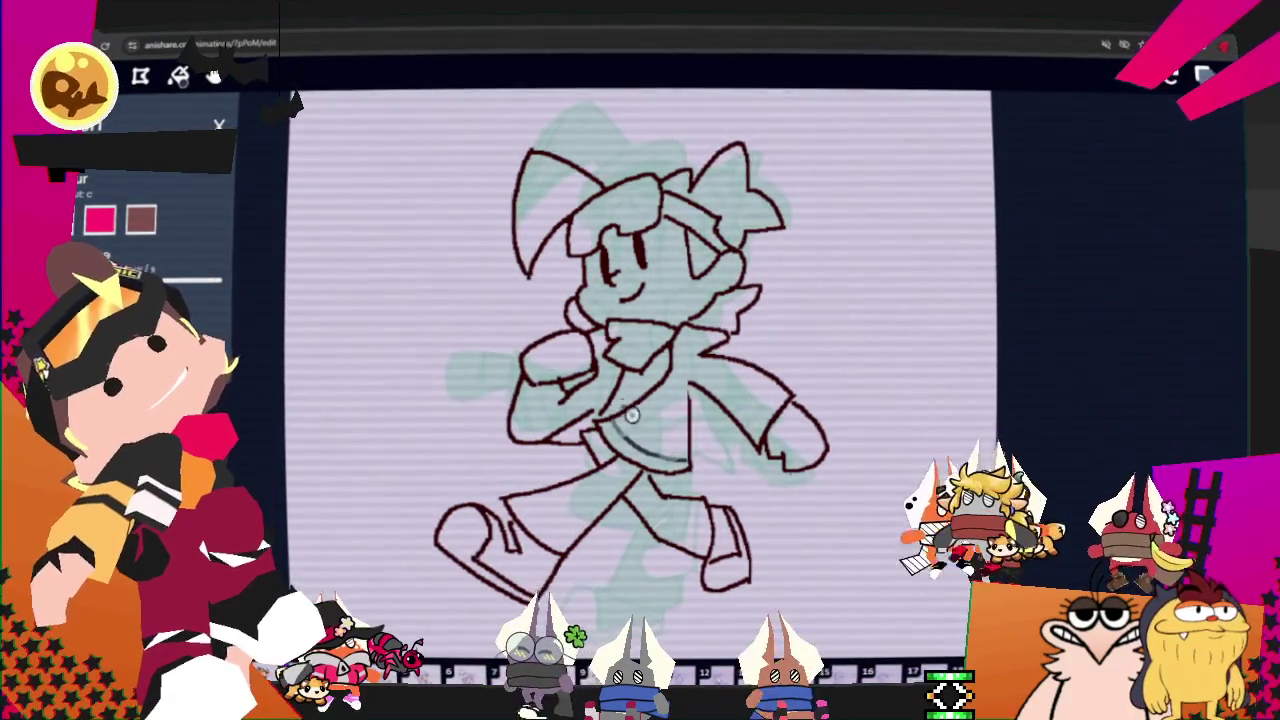
pyautogui.moveTo(608, 420); pyautogui.dragTo(672, 440)
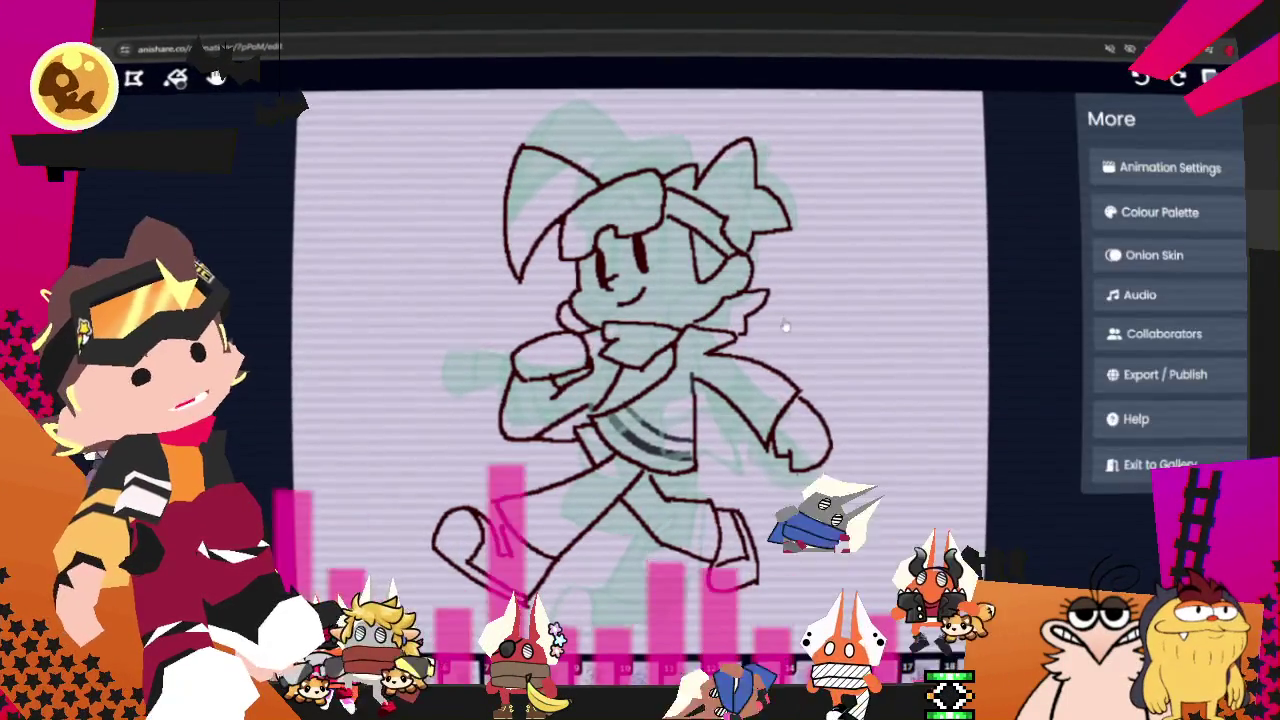
# Step: Turn off onion skin in its settings and return to the brush
pyautogui.click(1154, 255)
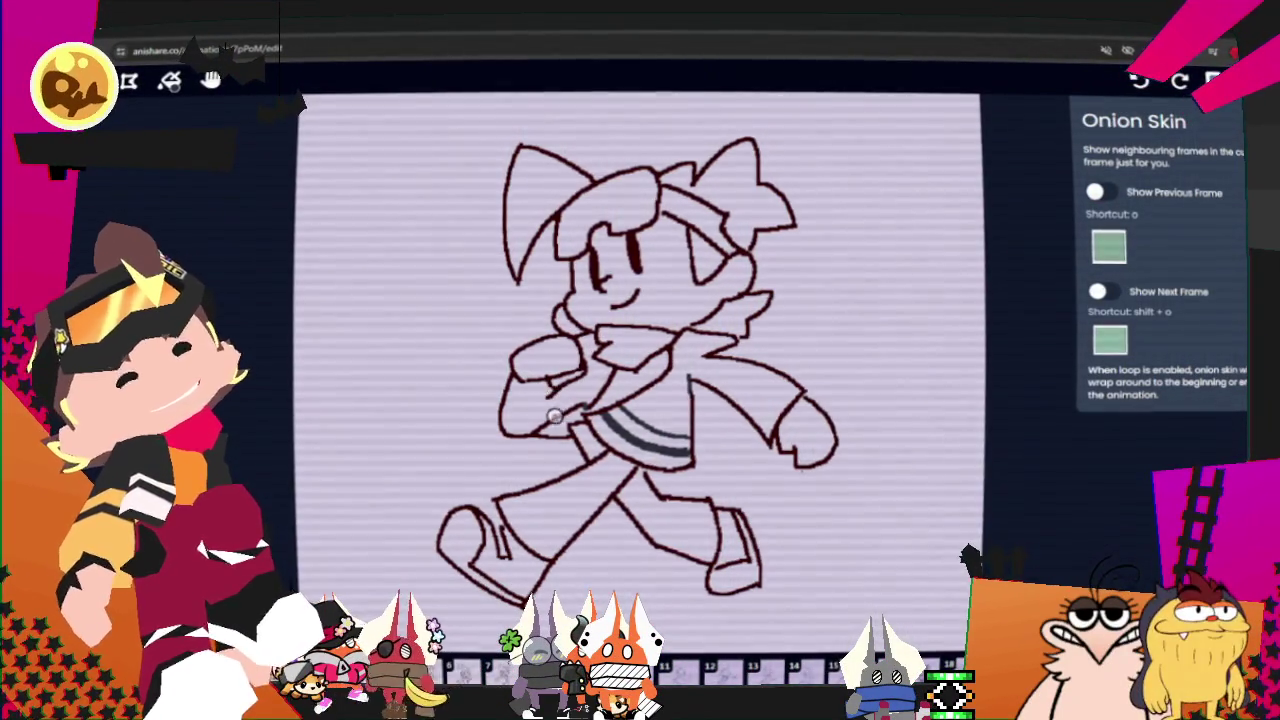
pyautogui.press('b')
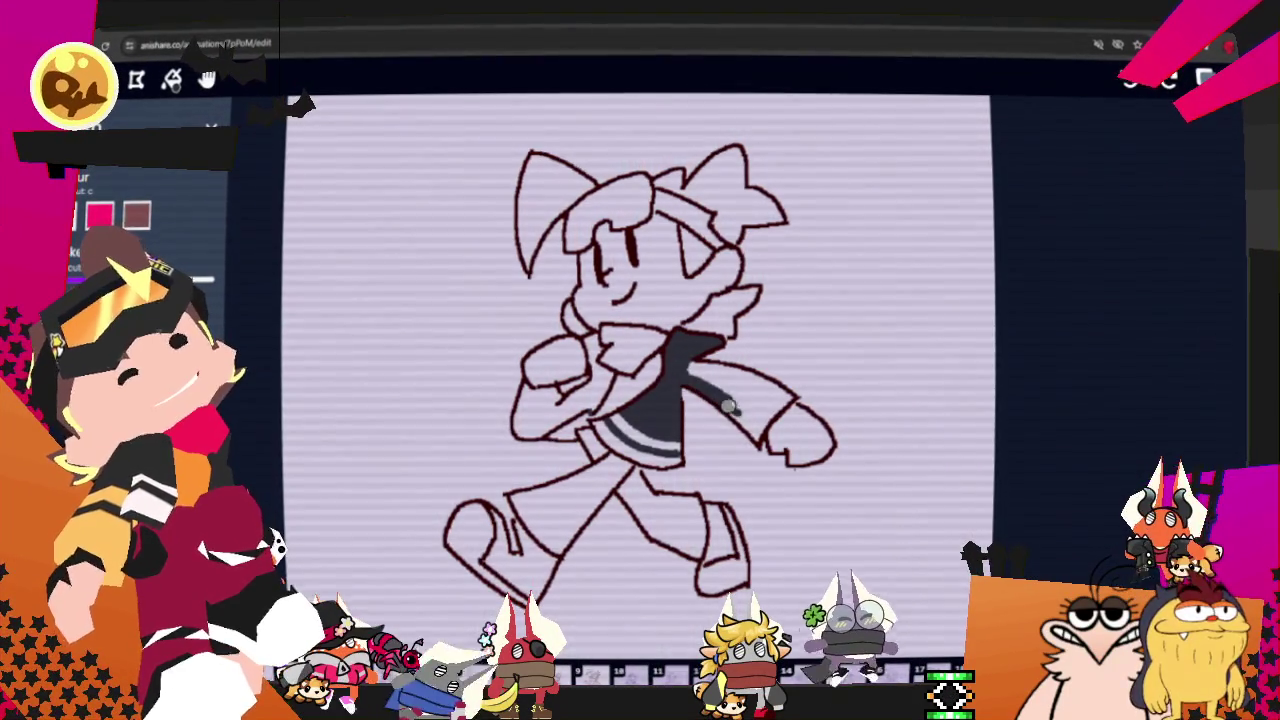
# Step: Shade the sleeve along the arm and the shirt dark
pyautogui.moveTo(729, 406)
pyautogui.mouseDown()
pyautogui.moveTo(766, 432)
pyautogui.moveTo(779, 402)
pyautogui.mouseUp()
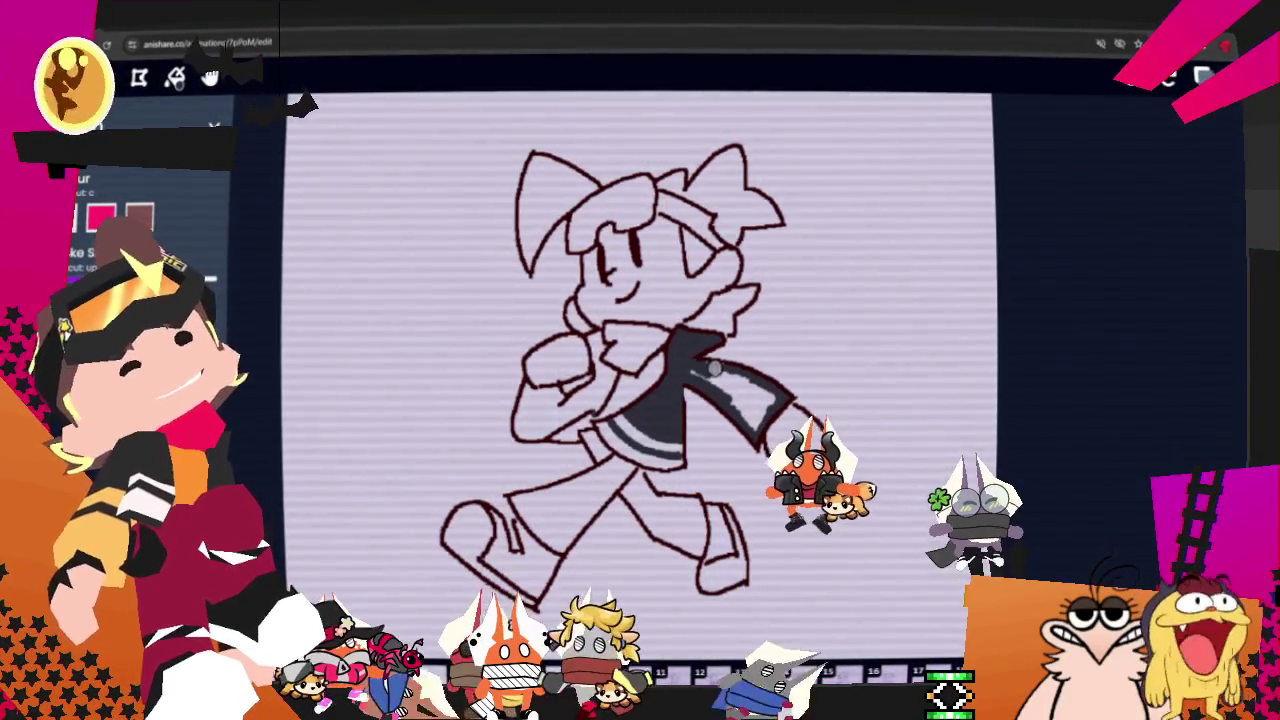
pyautogui.moveTo(703, 366)
pyautogui.mouseDown()
pyautogui.moveTo(740, 382)
pyautogui.moveTo(714, 368)
pyautogui.mouseUp()
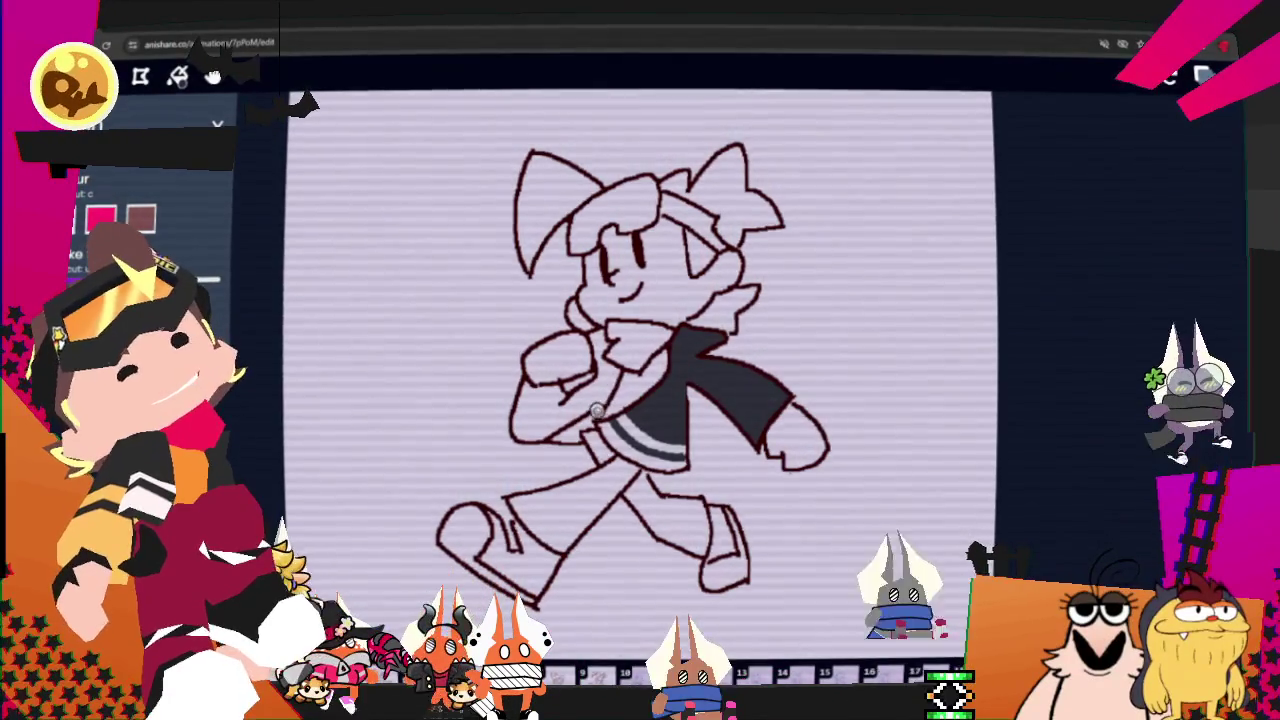
pyautogui.moveTo(628, 378); pyautogui.dragTo(614, 373)
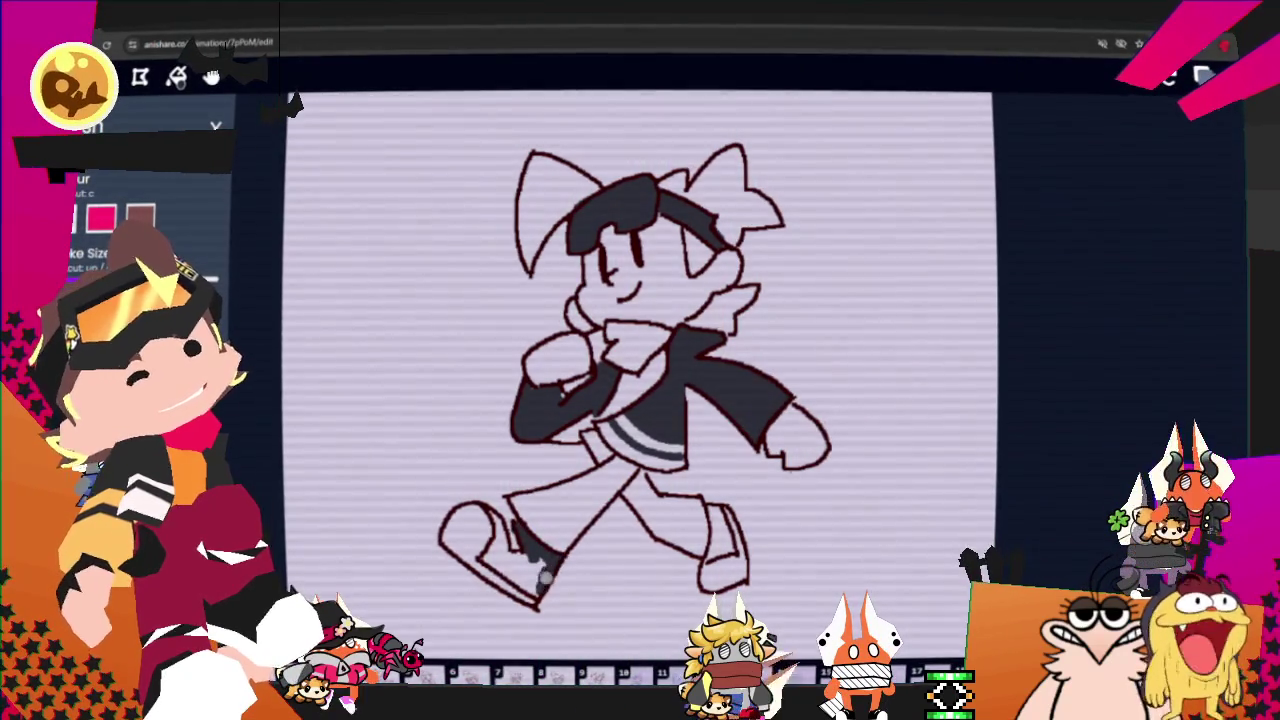
# Step: Remove a stray white shoe highlight and jump to the next uncoloured frame
pyautogui.moveTo(545, 578); pyautogui.dragTo(515, 560)
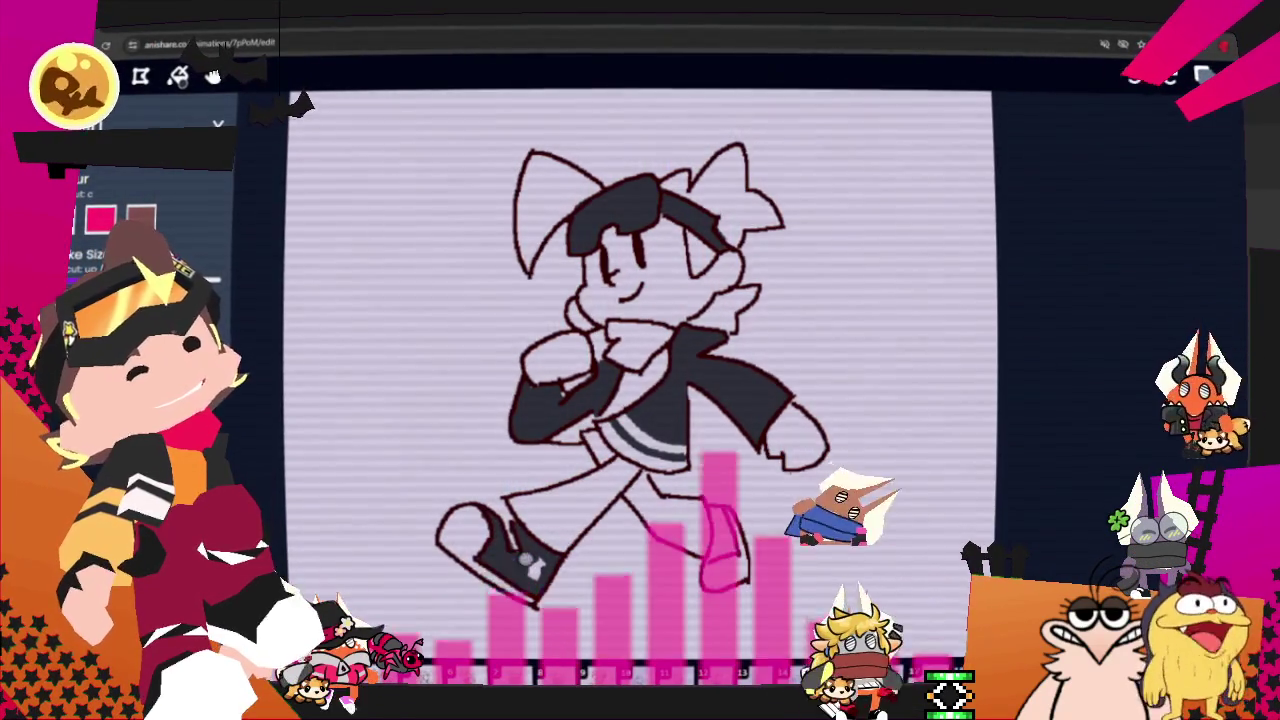
pyautogui.hotkey('ctrl', 'z')
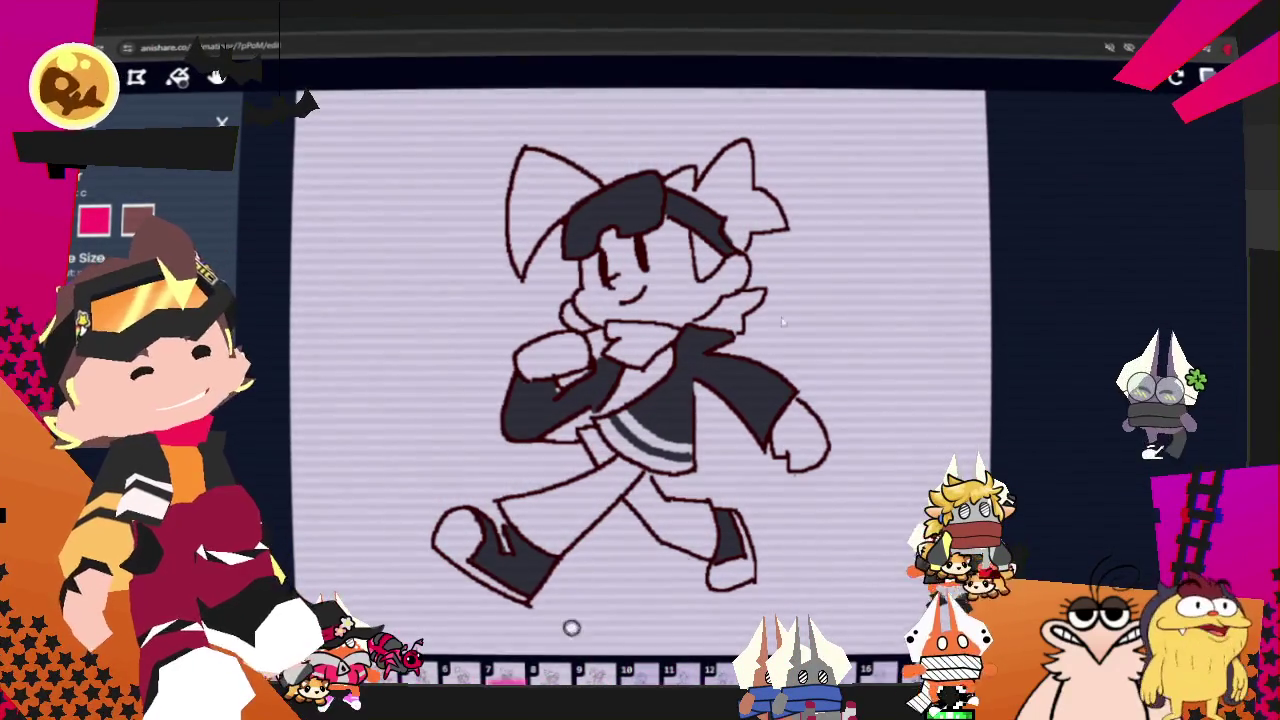
pyautogui.click(575, 668)
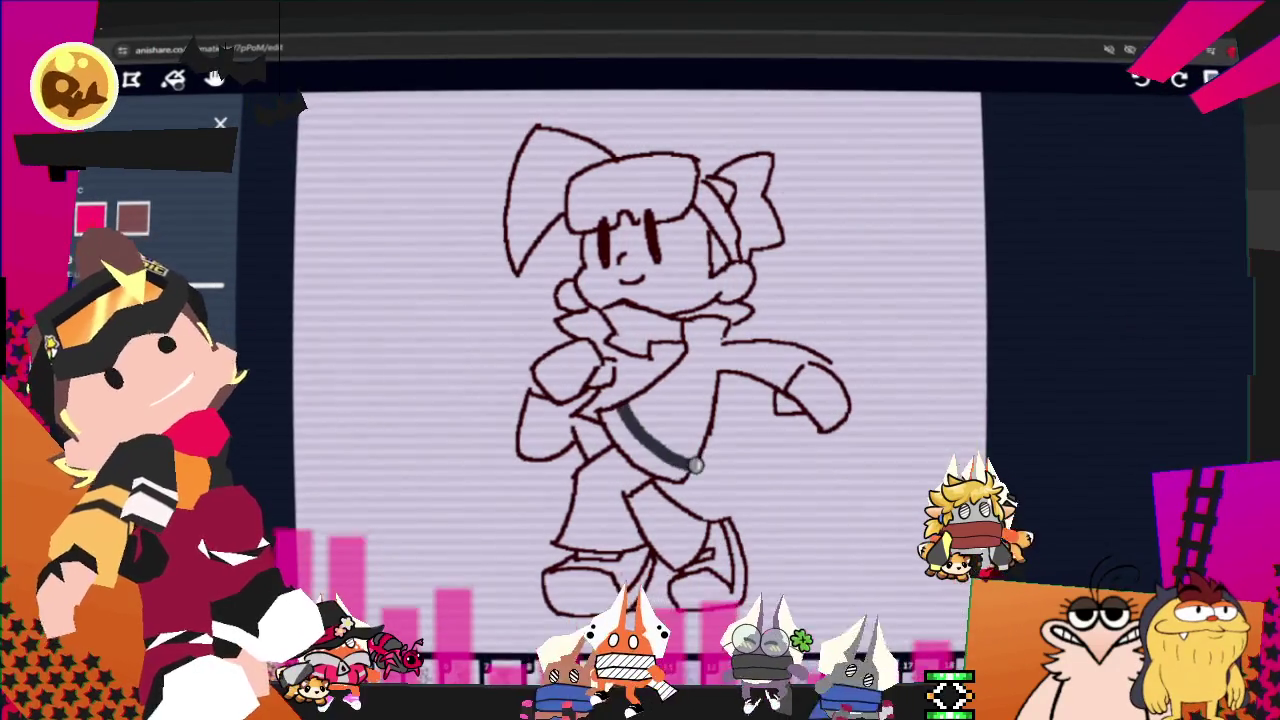
# Step: Paint dark stripes across the belt, fill the chest dark, and darken the left-hand bag and cuff
pyautogui.moveTo(617, 401); pyautogui.dragTo(702, 437)
pyautogui.moveTo(627, 433); pyautogui.dragTo(690, 470)
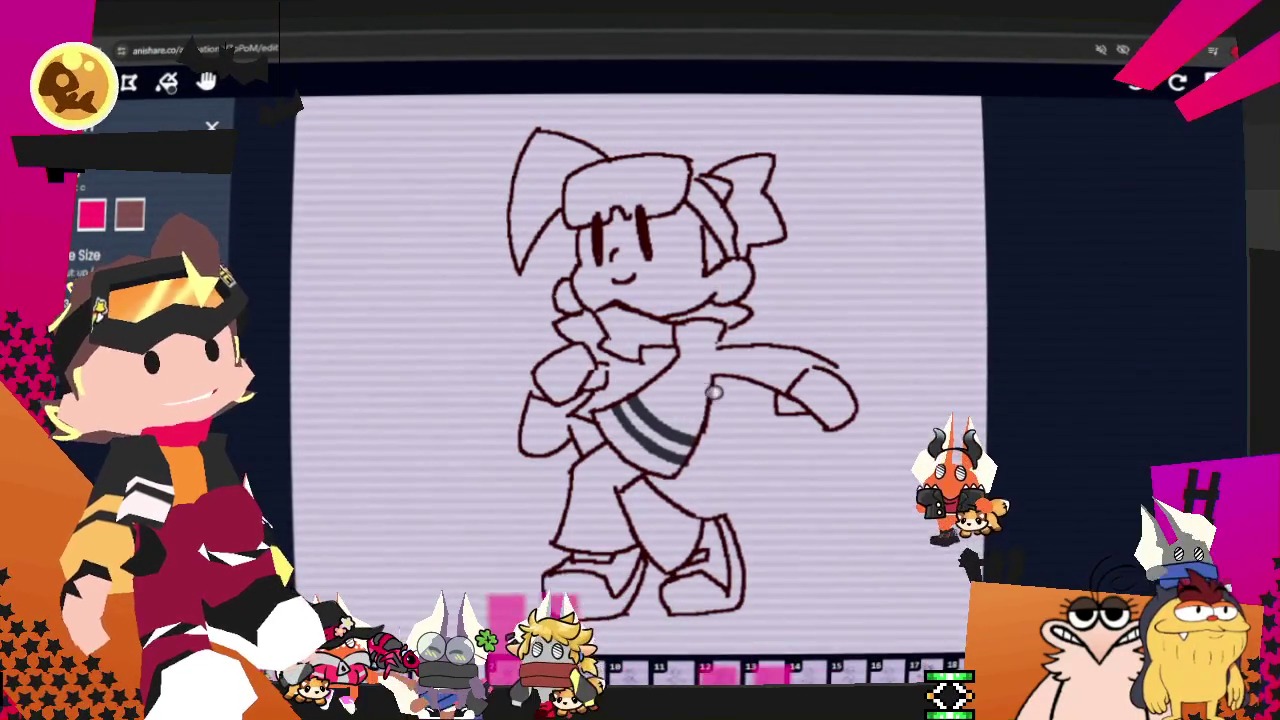
pyautogui.moveTo(700, 435); pyautogui.dragTo(697, 326)
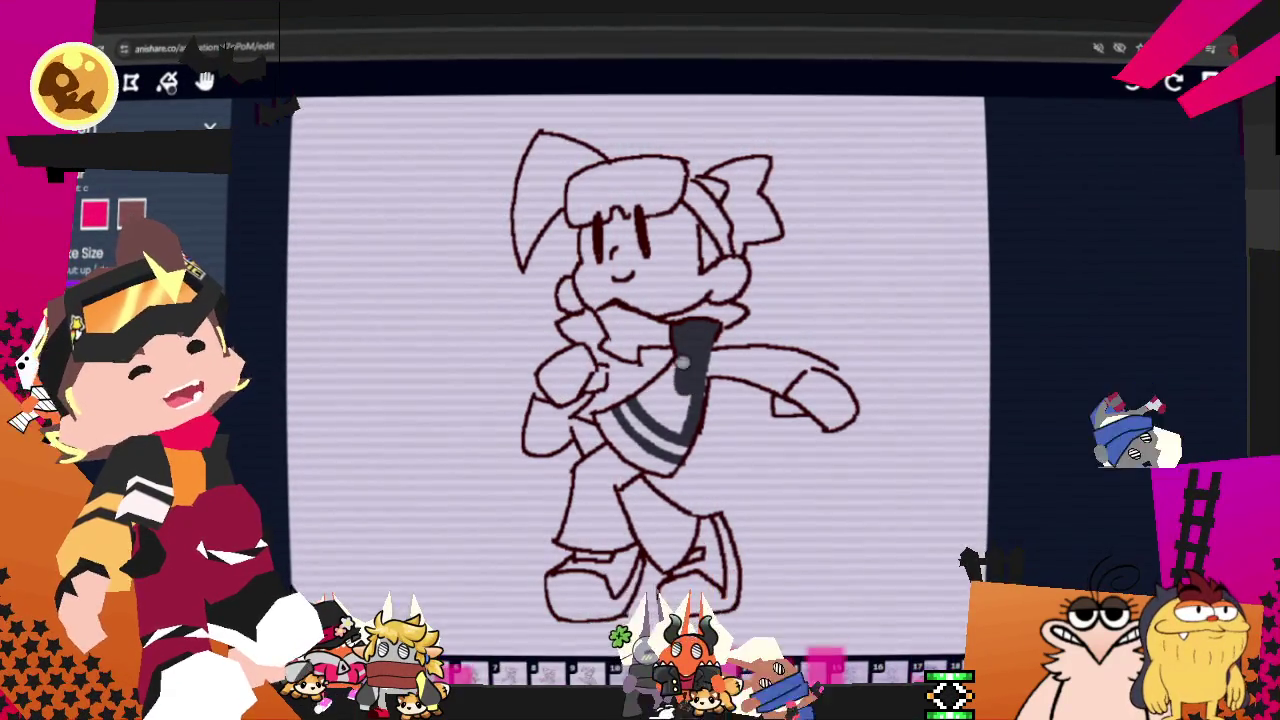
pyautogui.moveTo(697, 326)
pyautogui.mouseDown()
pyautogui.moveTo(657, 418)
pyautogui.moveTo(711, 397)
pyautogui.mouseUp()
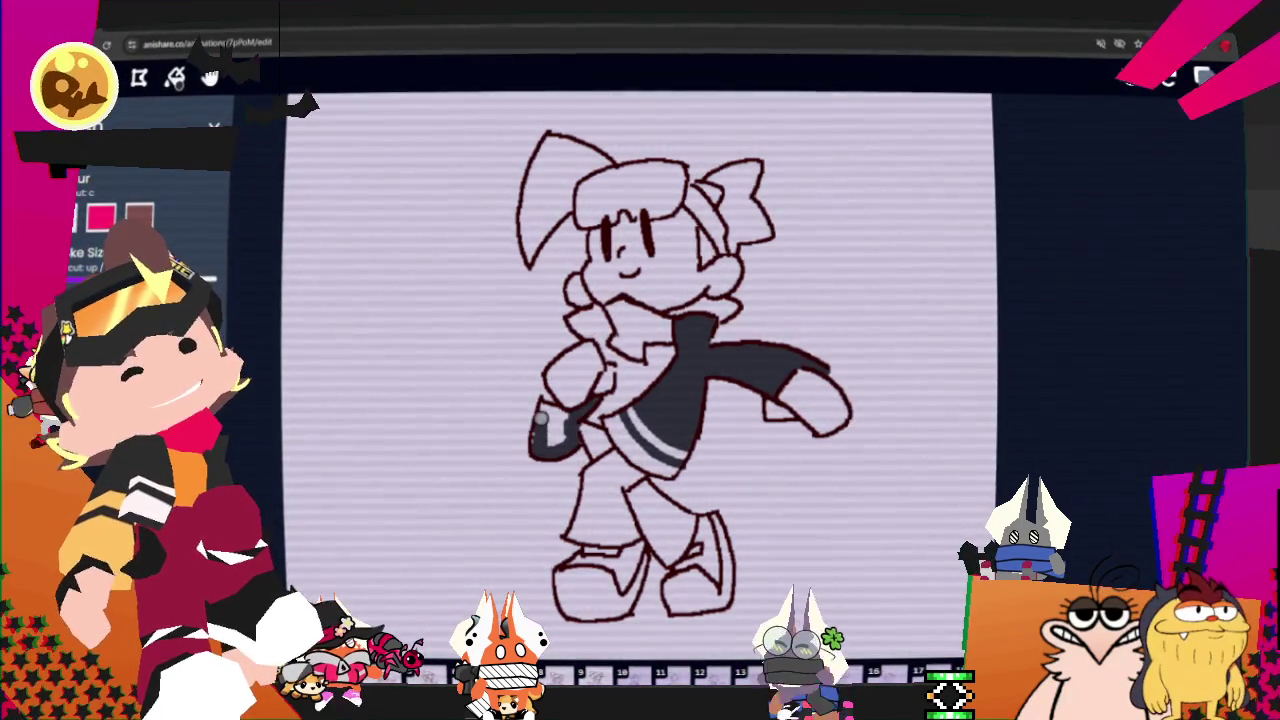
pyautogui.click(566, 413)
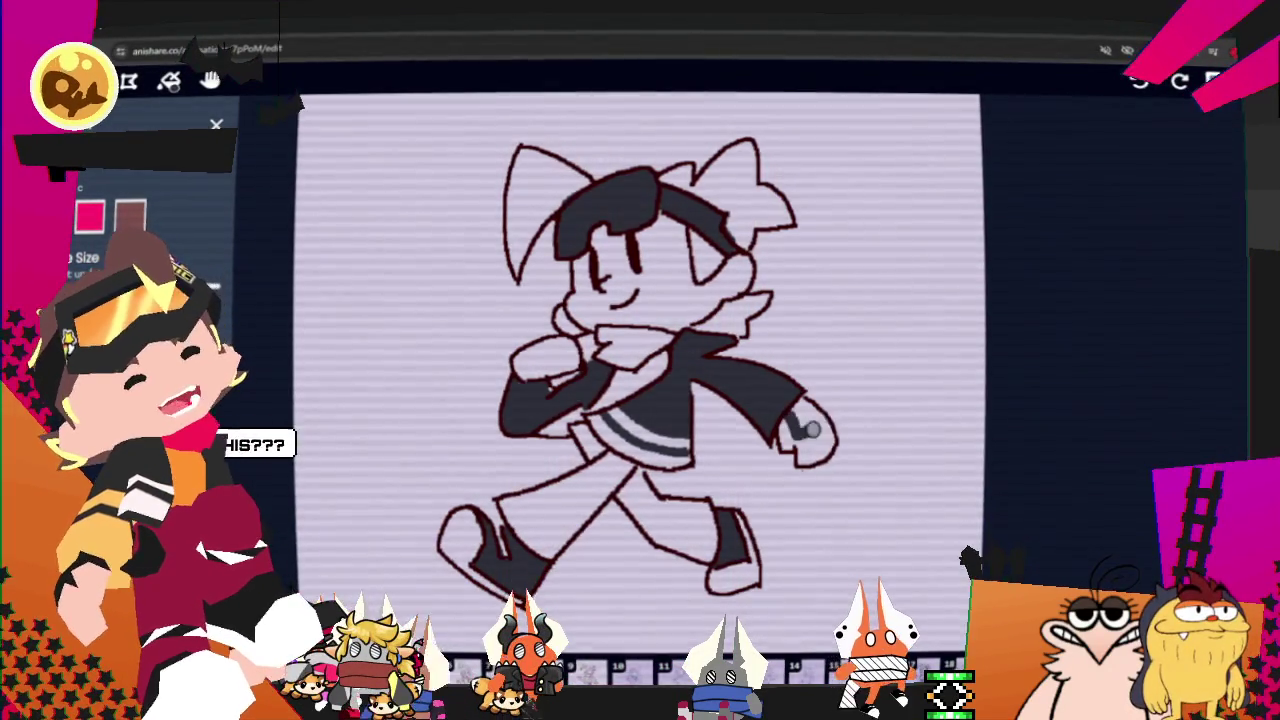
pyautogui.moveTo(793, 422); pyautogui.dragTo(807, 421)
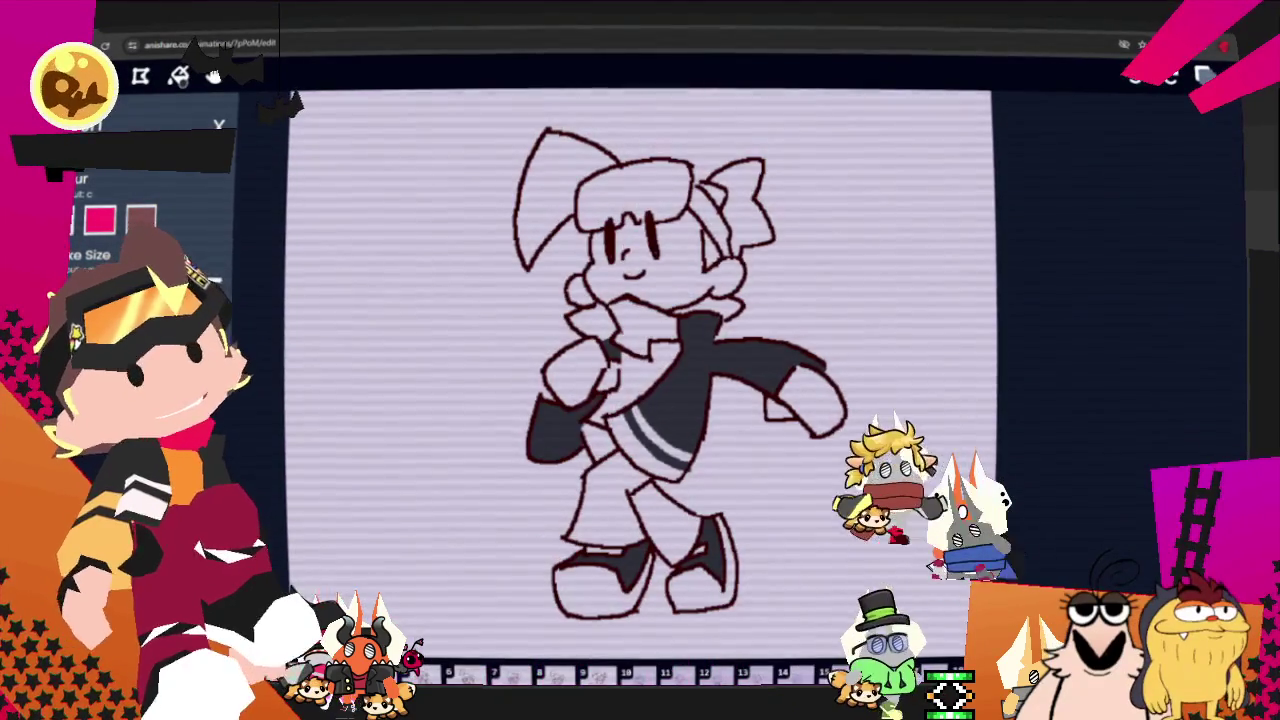
# Step: Bring up the options menu for the drawing site's browser tab
pyautogui.rightClick(102, 30)
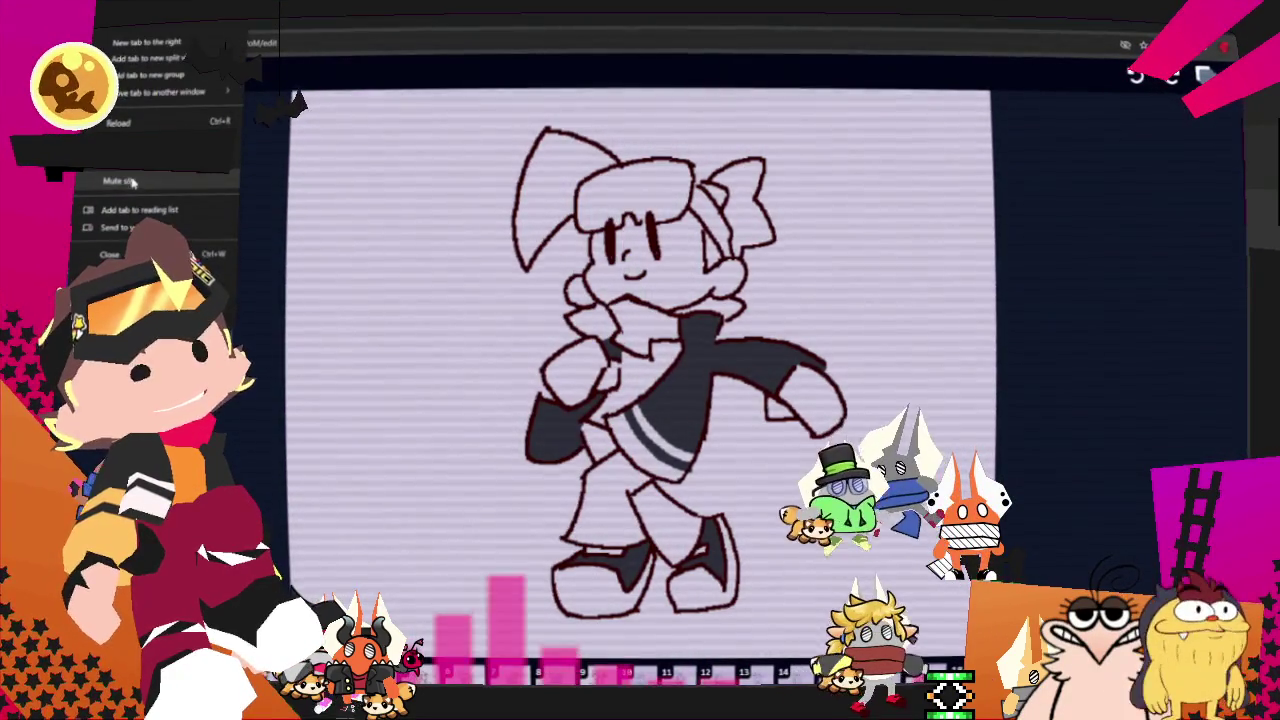
# Step: Mute the drawing site's tab, then darken the pointing hand's glove
pyautogui.click(131, 185)
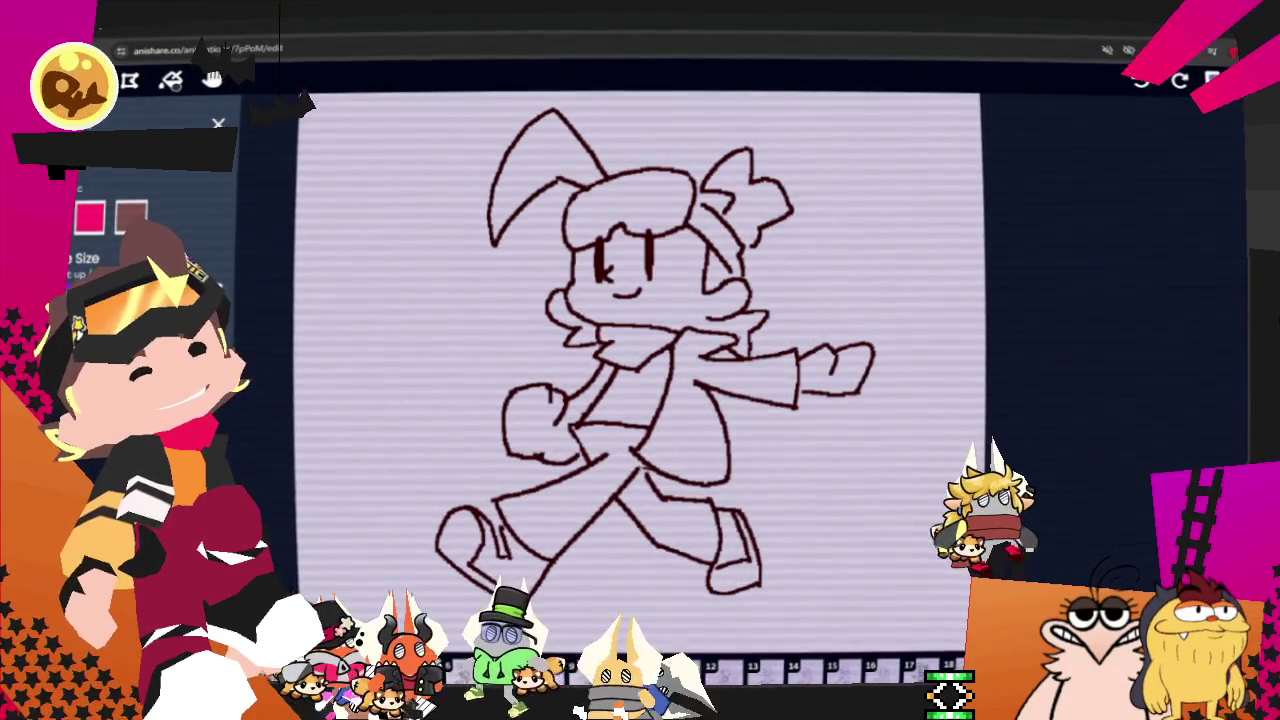
pyautogui.moveTo(829, 358); pyautogui.dragTo(815, 378)
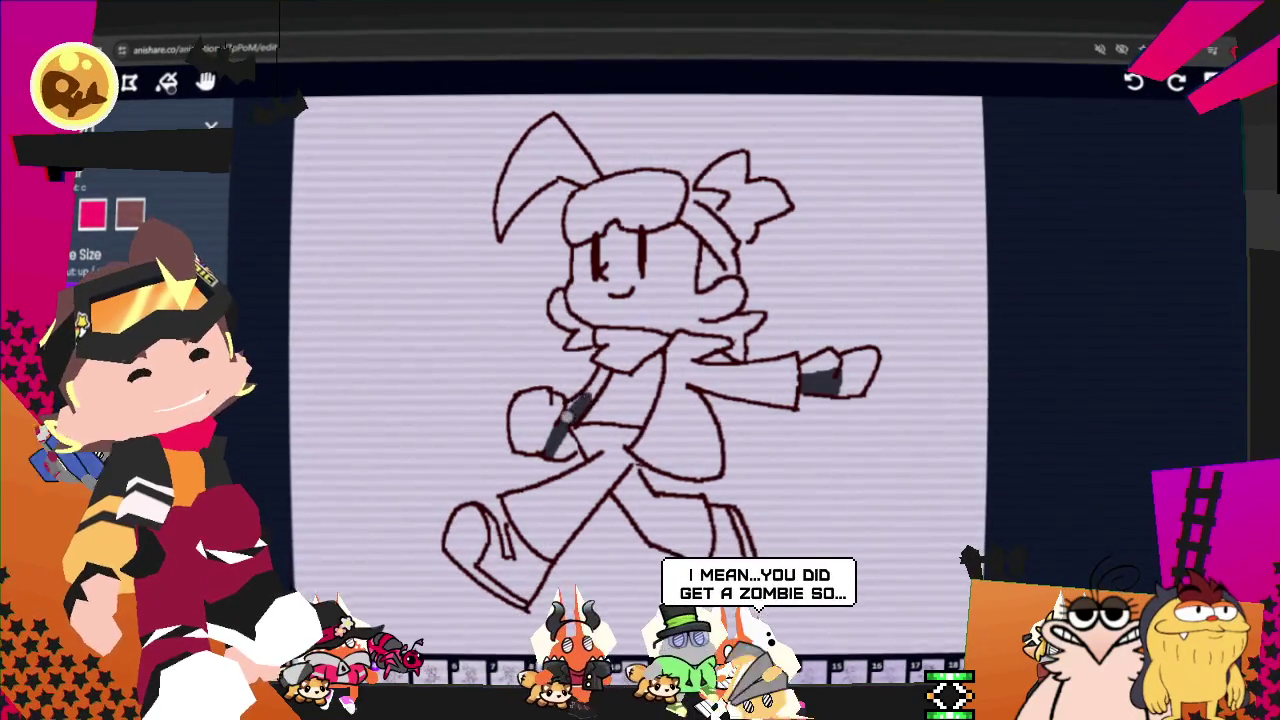
# Step: Darken the torso strap, the back shoe, the belt stripes and the jacket near the collar
pyautogui.moveTo(606, 372); pyautogui.dragTo(548, 453)
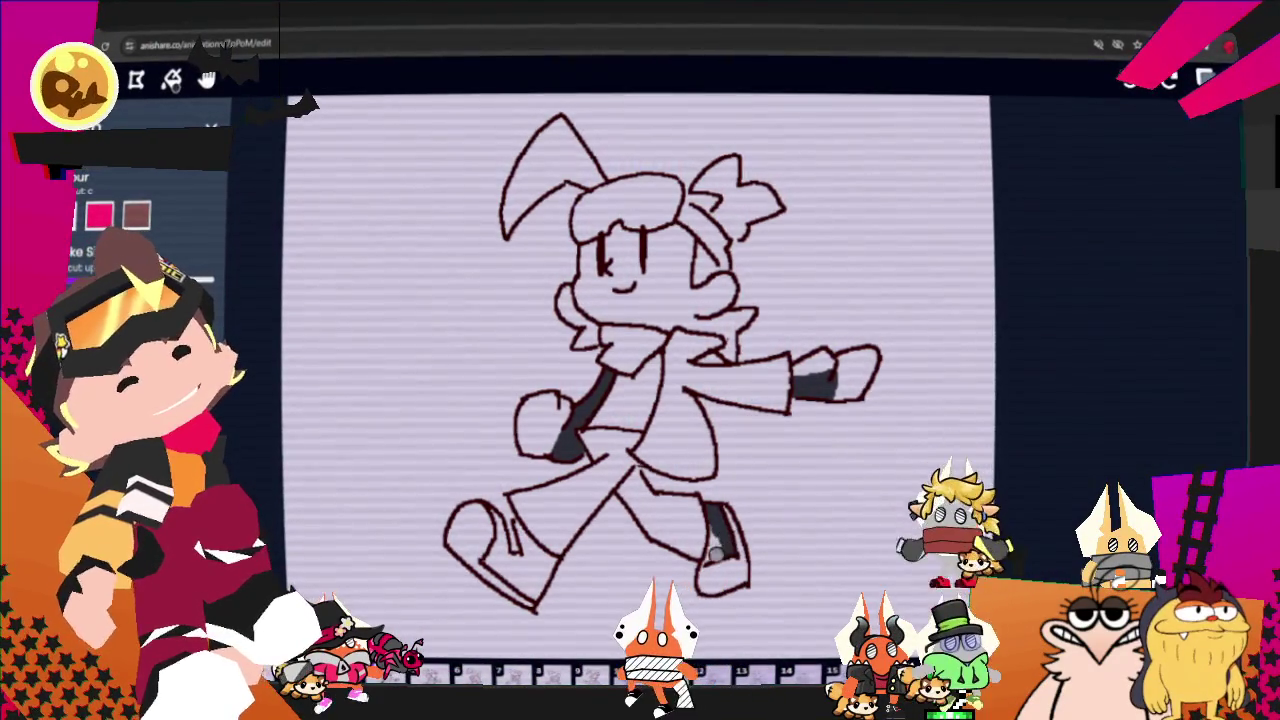
pyautogui.moveTo(530, 538)
pyautogui.mouseDown()
pyautogui.moveTo(538, 578)
pyautogui.moveTo(487, 560)
pyautogui.mouseUp()
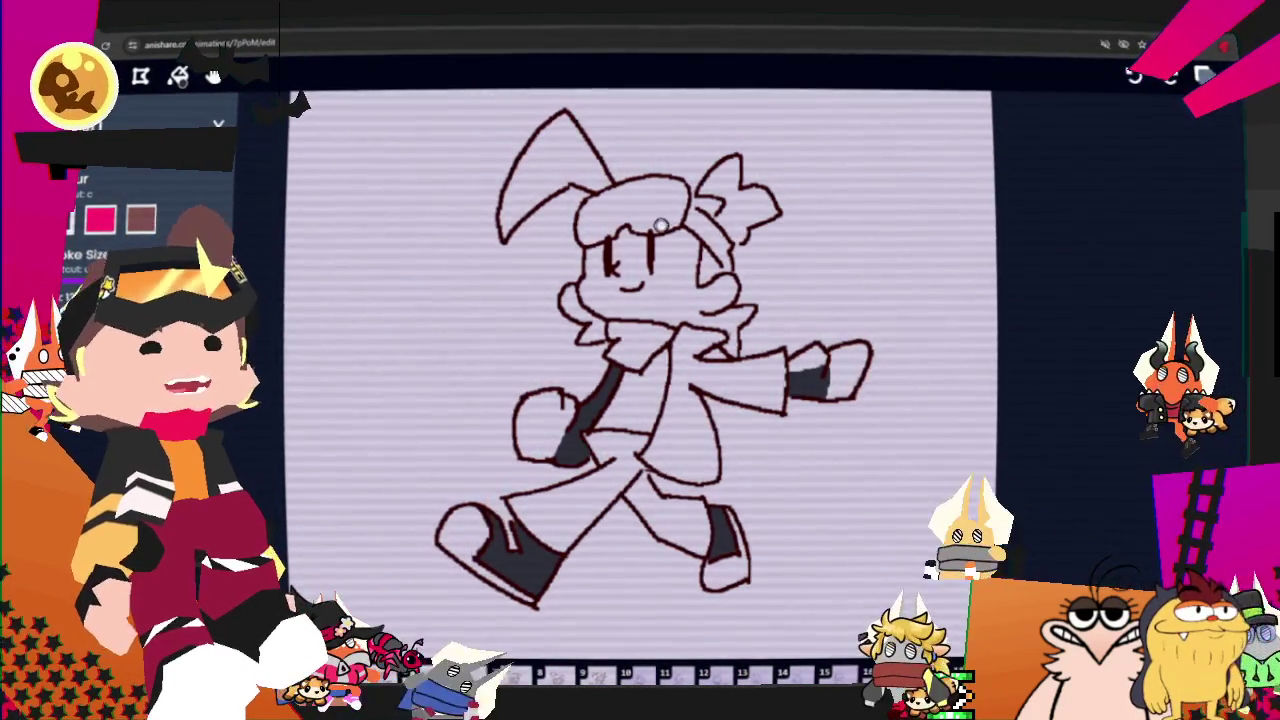
pyautogui.moveTo(648, 443); pyautogui.dragTo(715, 462)
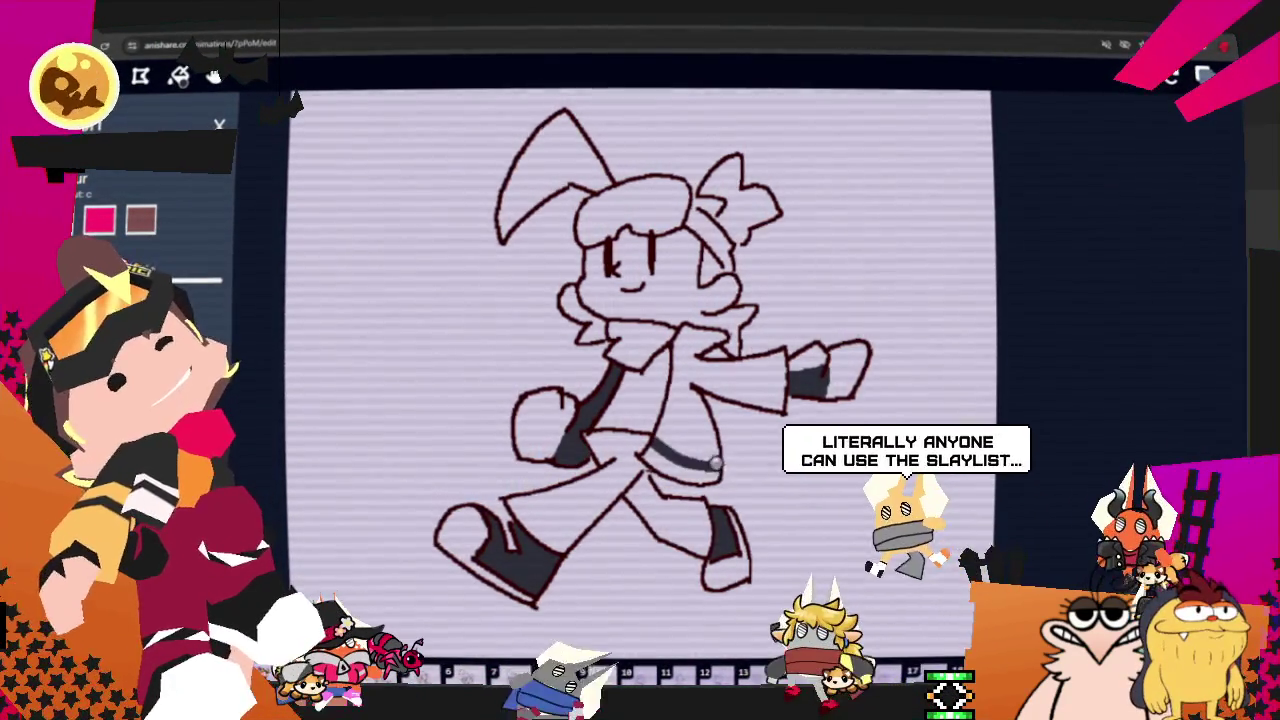
pyautogui.moveTo(652, 427); pyautogui.dragTo(718, 447)
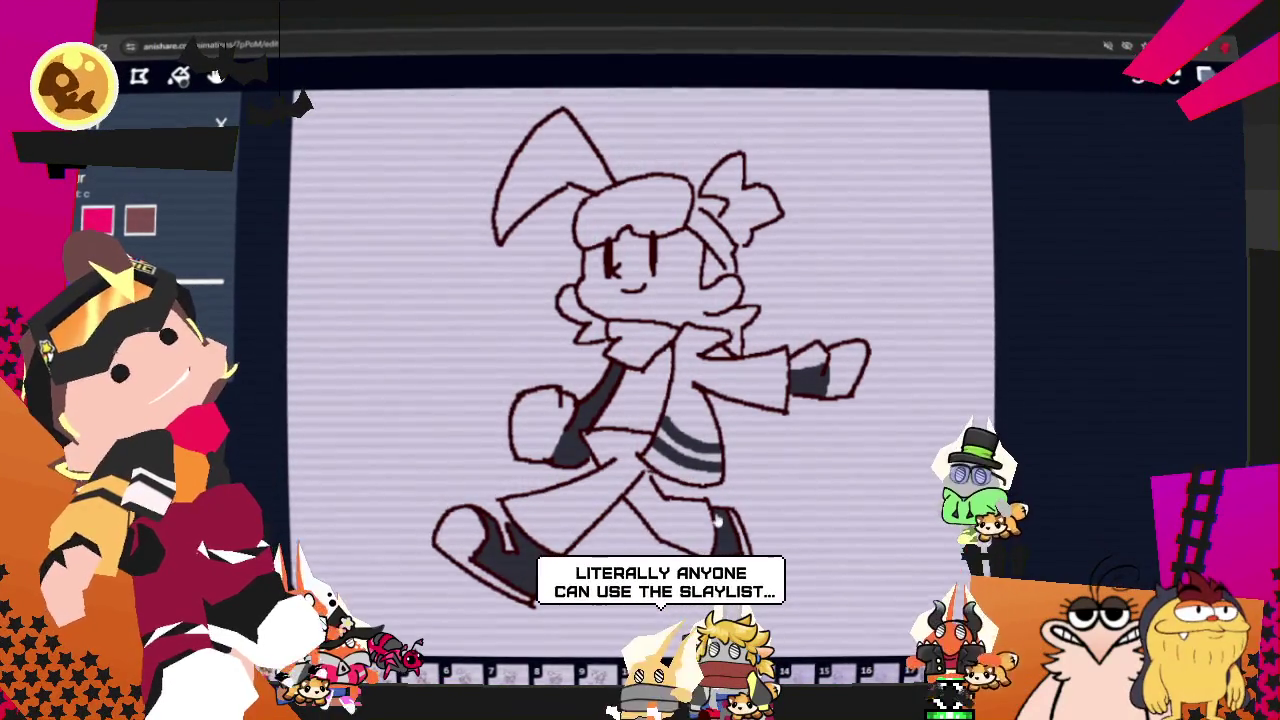
pyautogui.press('w')
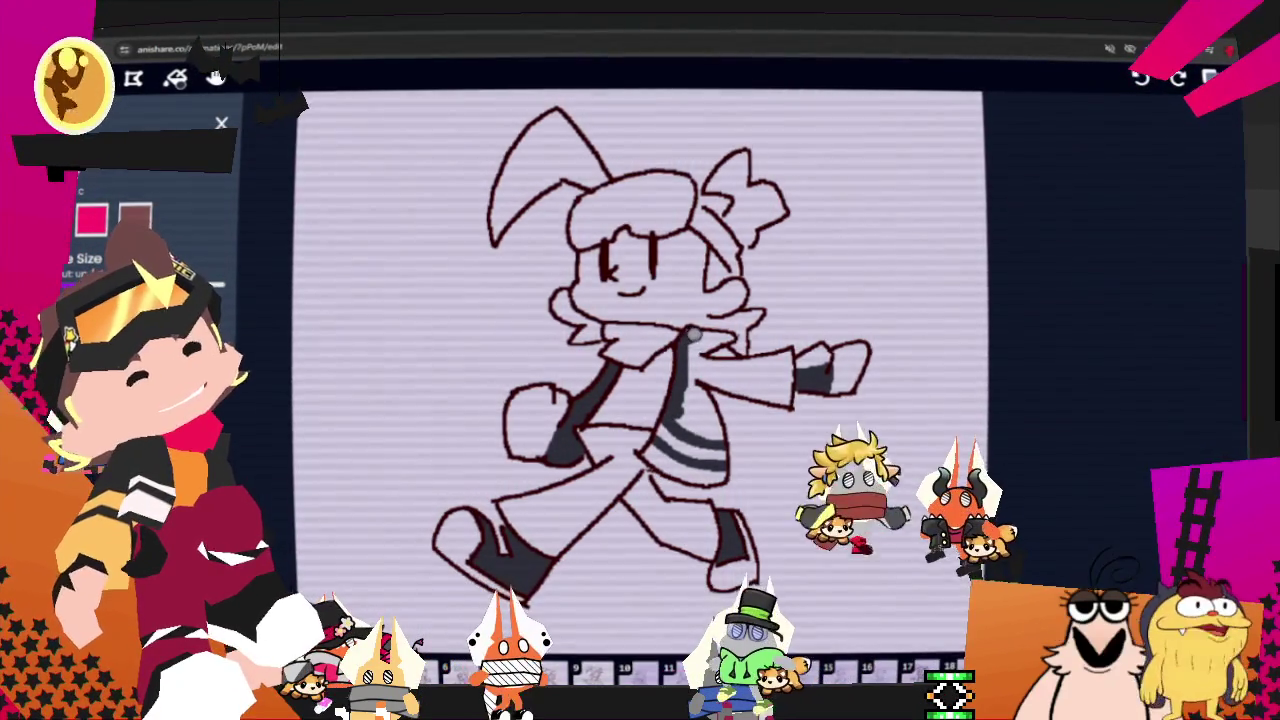
pyautogui.moveTo(697, 336); pyautogui.dragTo(735, 345)
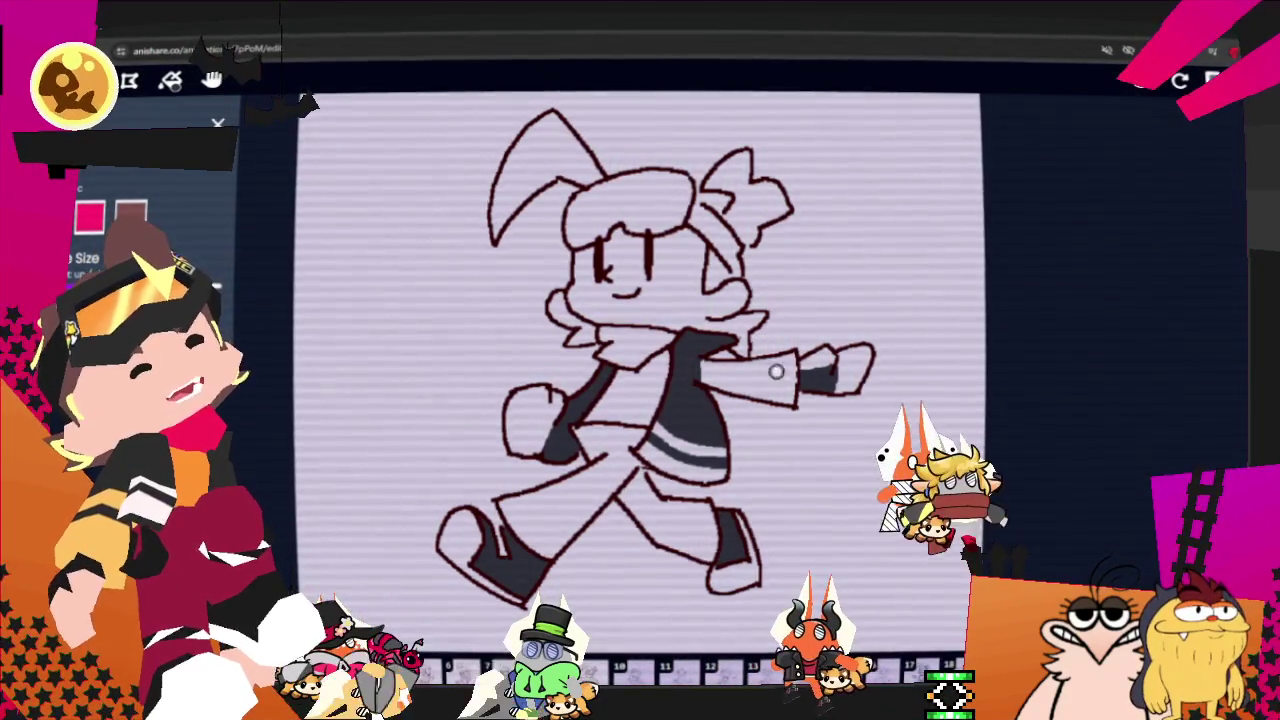
# Step: Shade the extended arm's sleeve dark, then return to the colour brush
pyautogui.moveTo(692, 382)
pyautogui.mouseDown()
pyautogui.moveTo(788, 400)
pyautogui.moveTo(763, 367)
pyautogui.mouseUp()
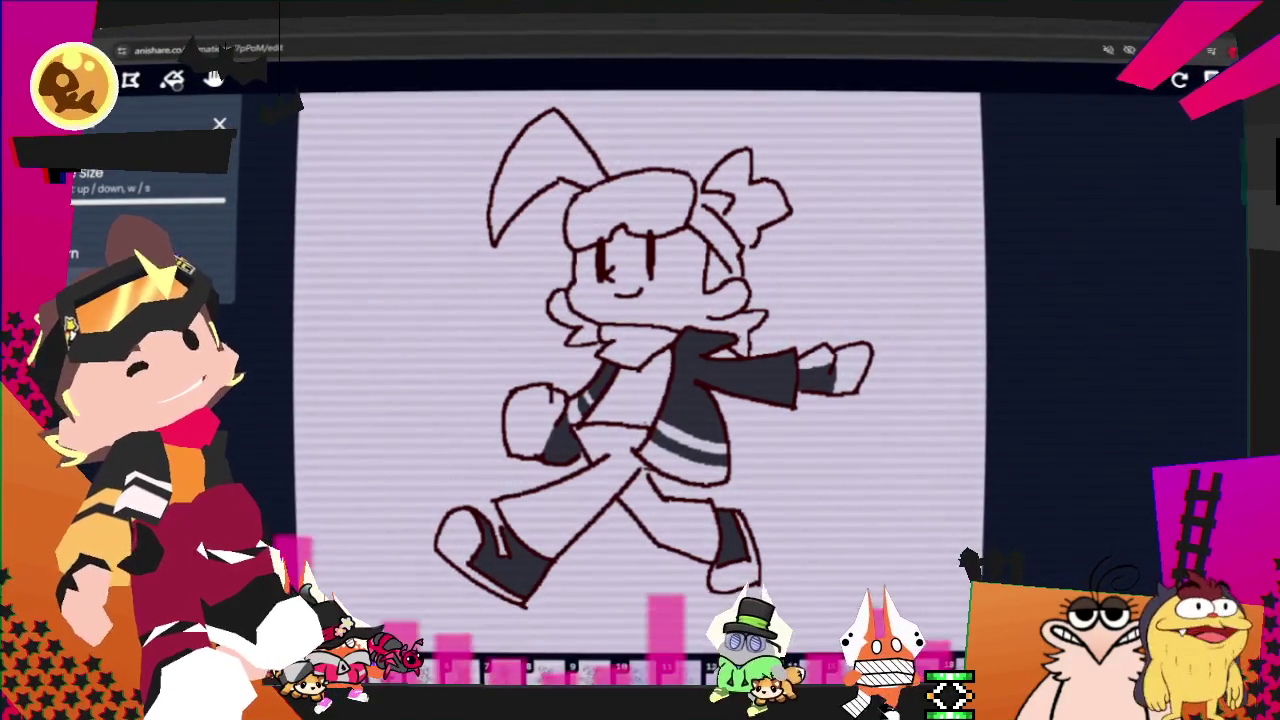
pyautogui.press('b')
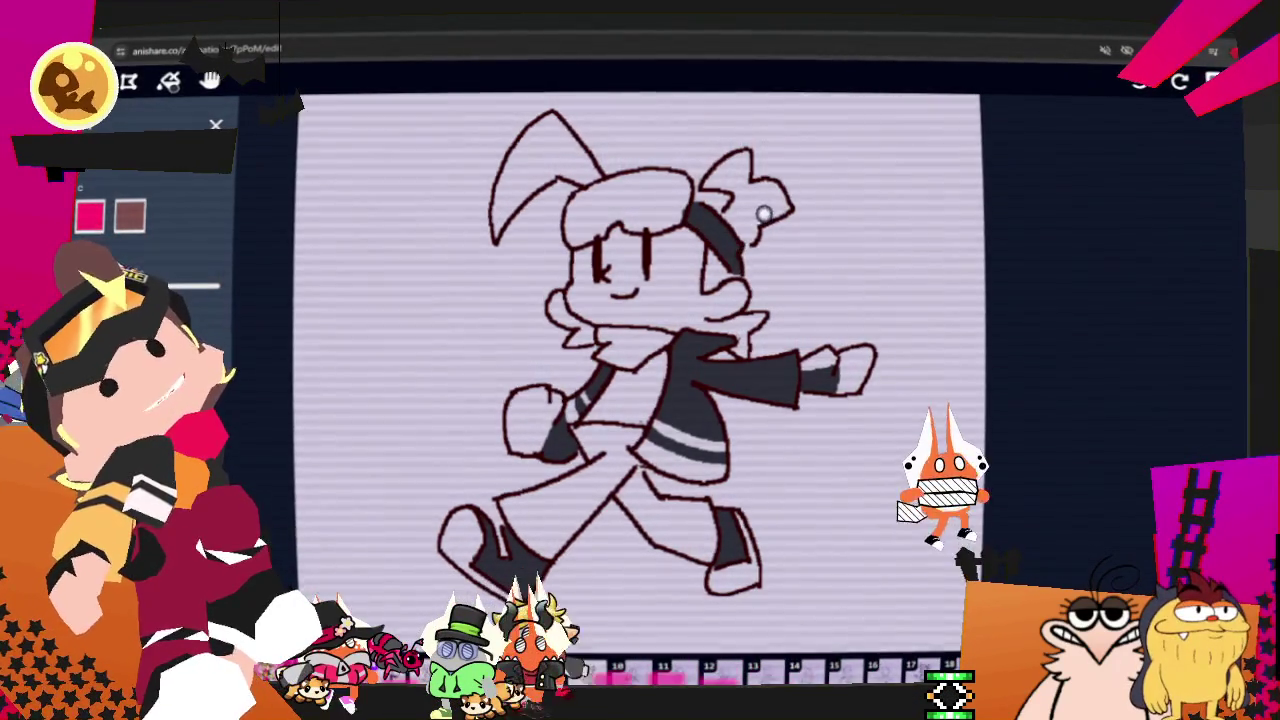
# Step: Paint a dark goggle band across the head with a light highlight inside
pyautogui.moveTo(690, 185); pyautogui.dragTo(668, 212)
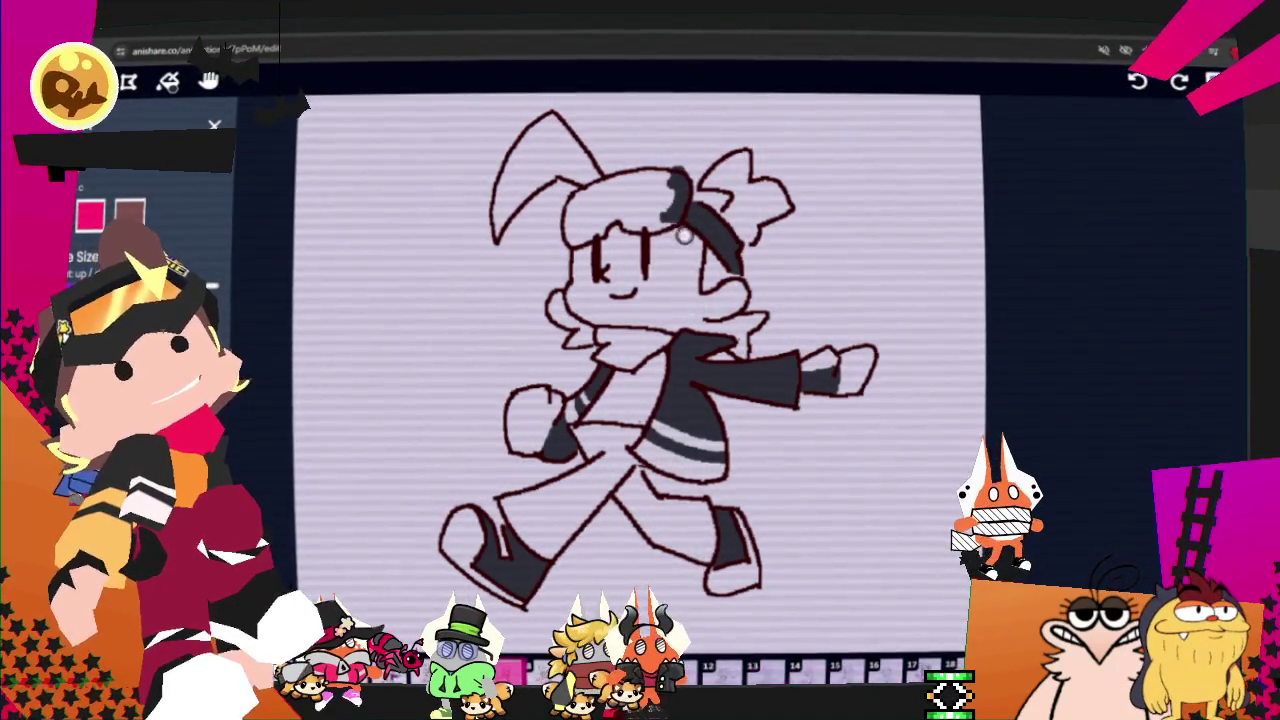
pyautogui.moveTo(686, 182); pyautogui.dragTo(610, 186)
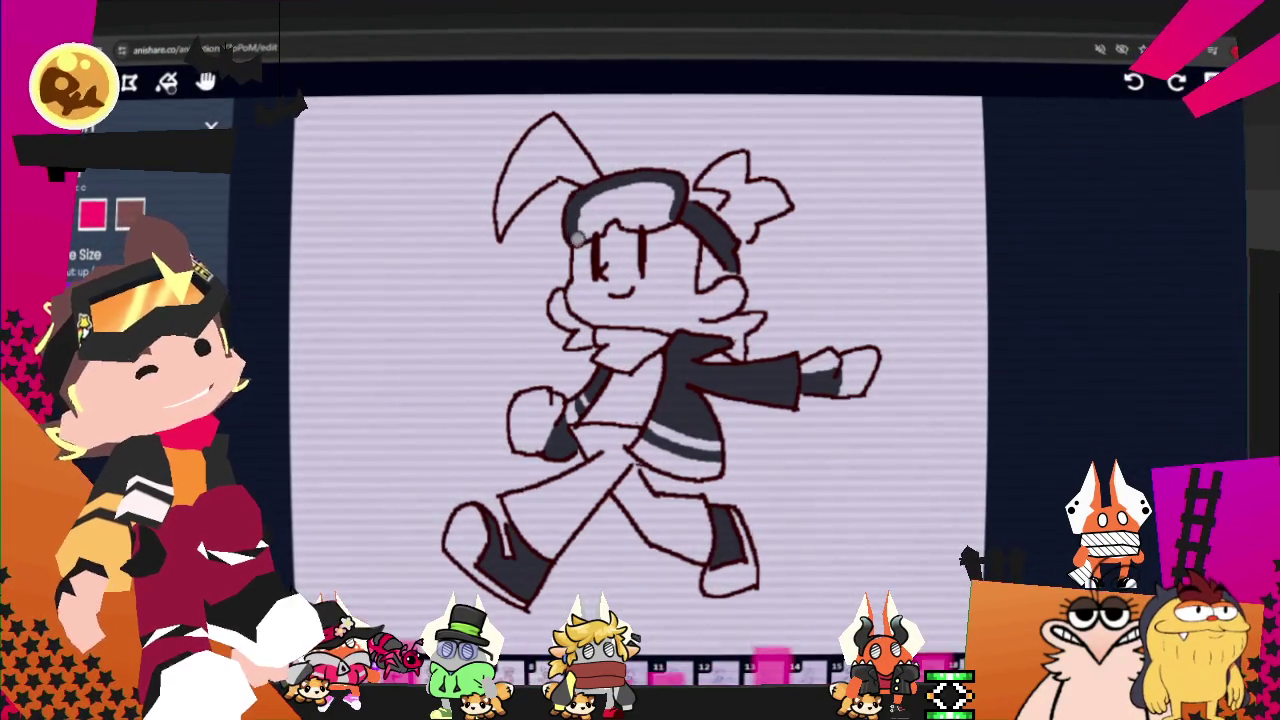
pyautogui.moveTo(611, 213); pyautogui.dragTo(659, 219)
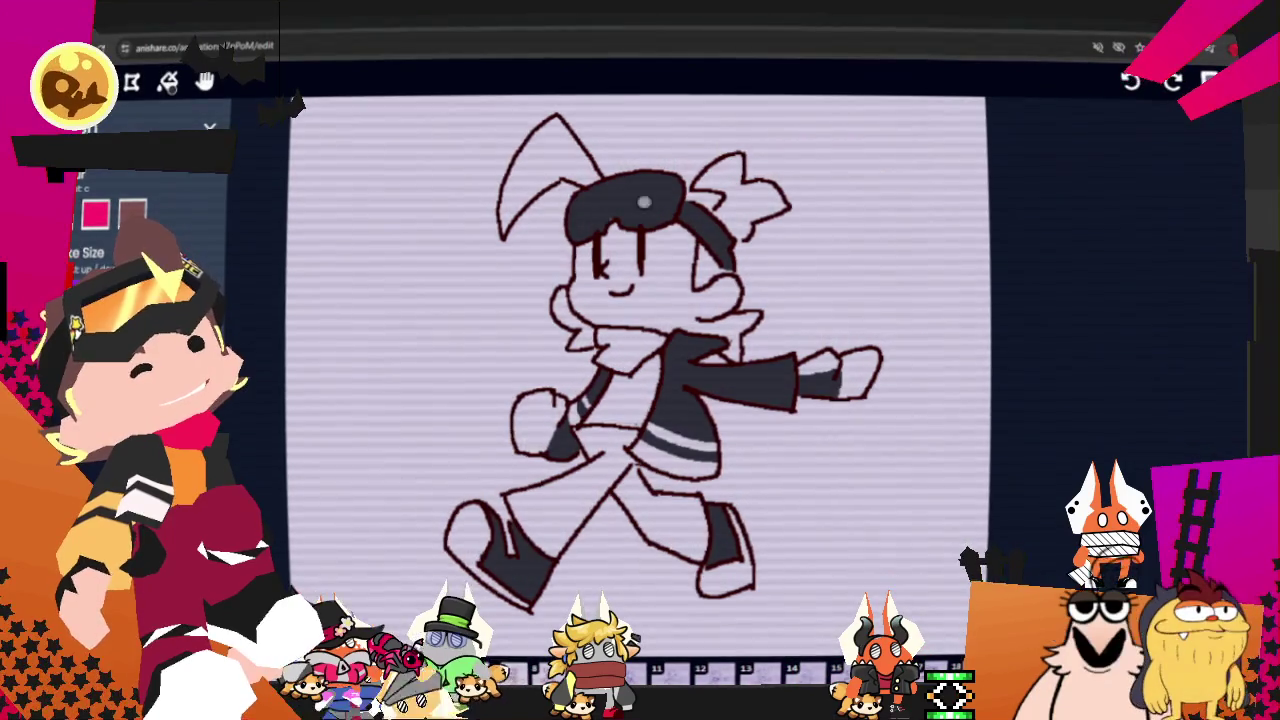
# Step: On the next frame, paint the dark goggle band with a small highlight, then advance again
pyautogui.press('Right')
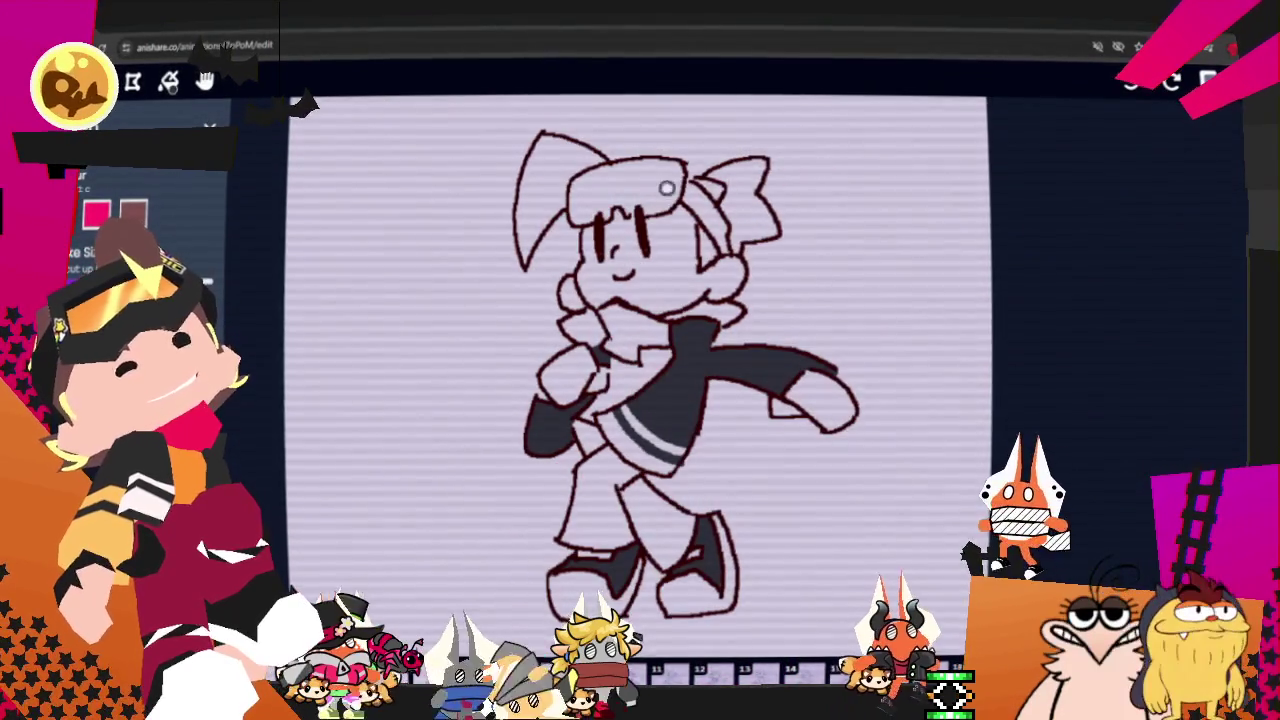
pyautogui.moveTo(690, 196); pyautogui.dragTo(715, 222)
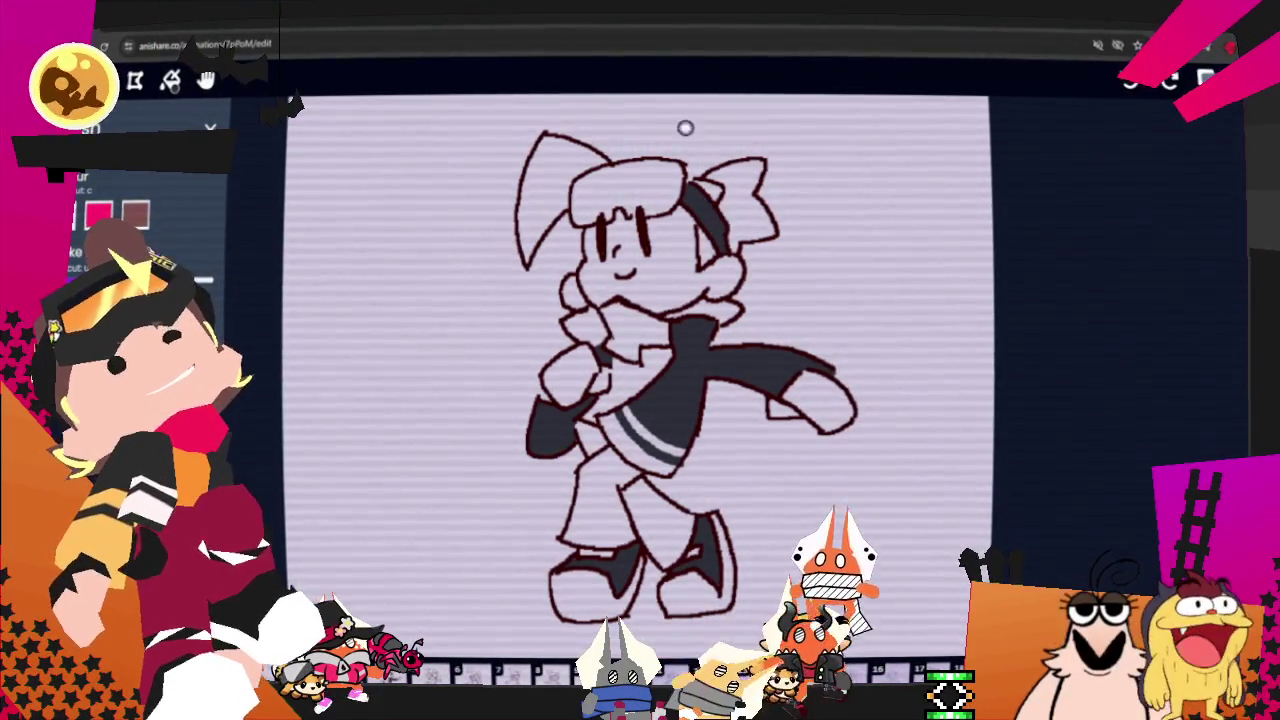
pyautogui.moveTo(688, 172)
pyautogui.mouseDown()
pyautogui.moveTo(607, 216)
pyautogui.moveTo(660, 173)
pyautogui.mouseUp()
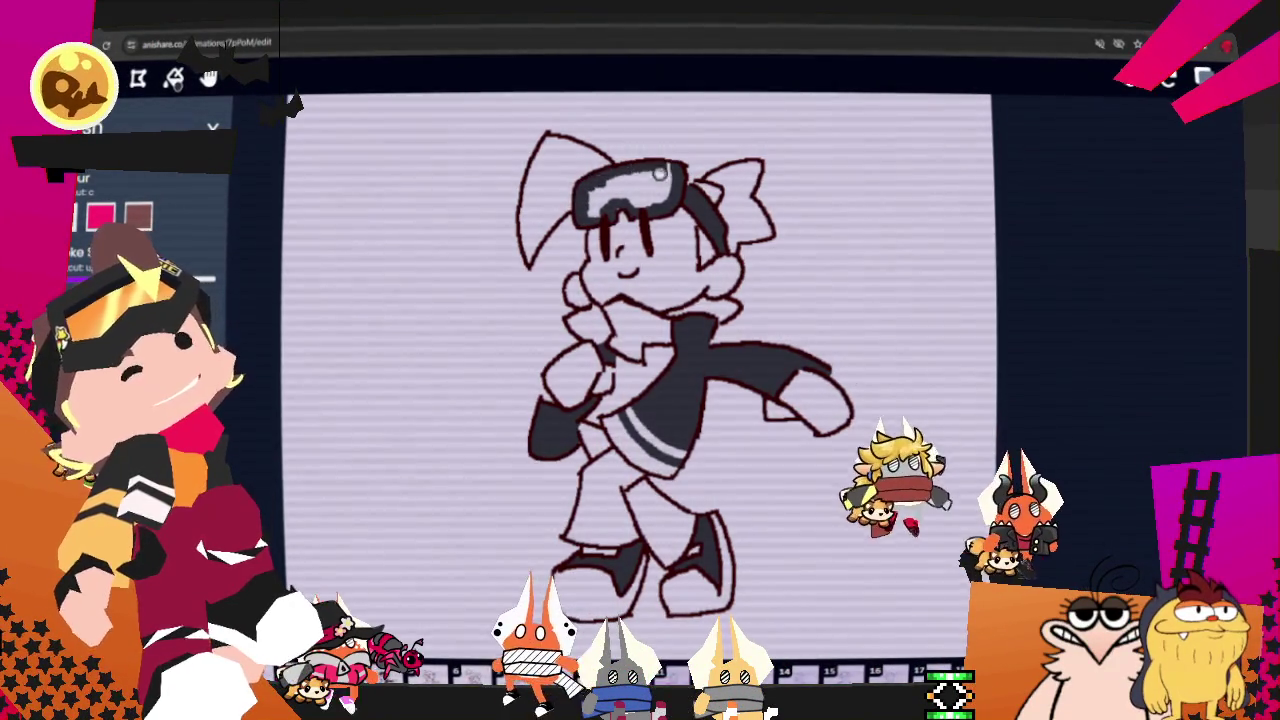
pyautogui.moveTo(660, 173)
pyautogui.mouseDown()
pyautogui.moveTo(600, 202)
pyautogui.moveTo(612, 198)
pyautogui.mouseUp()
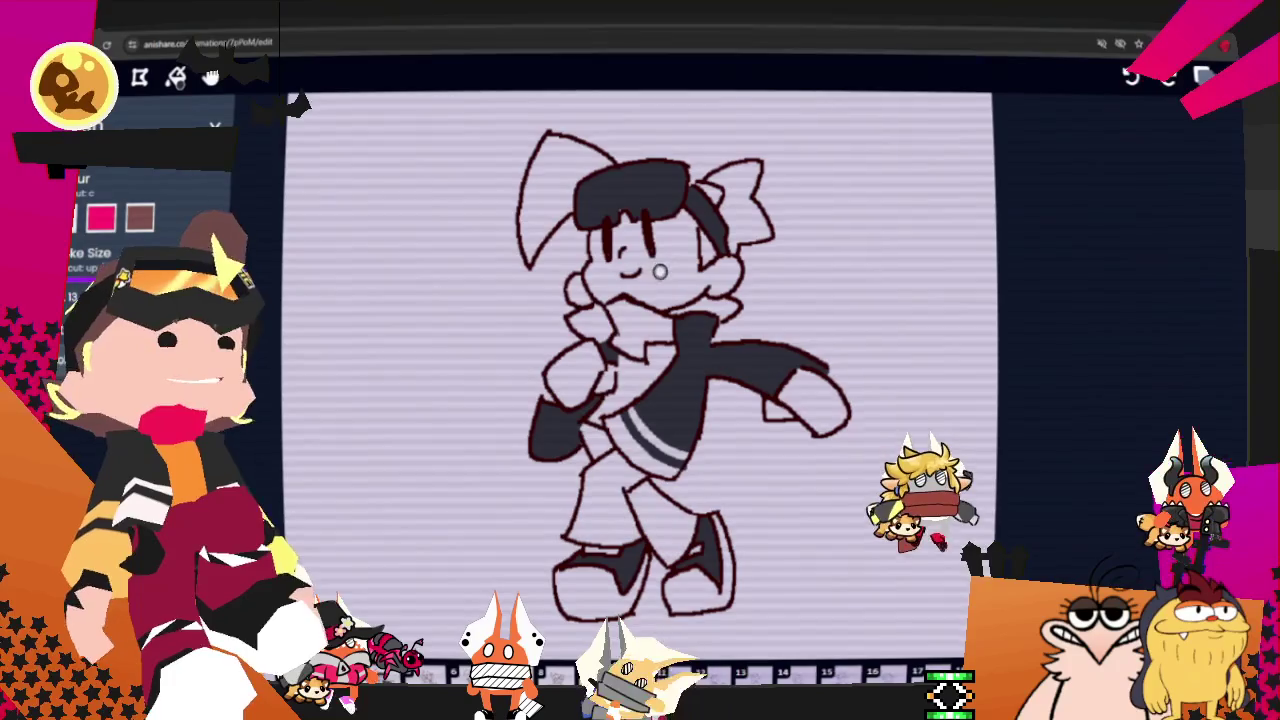
pyautogui.press('space')
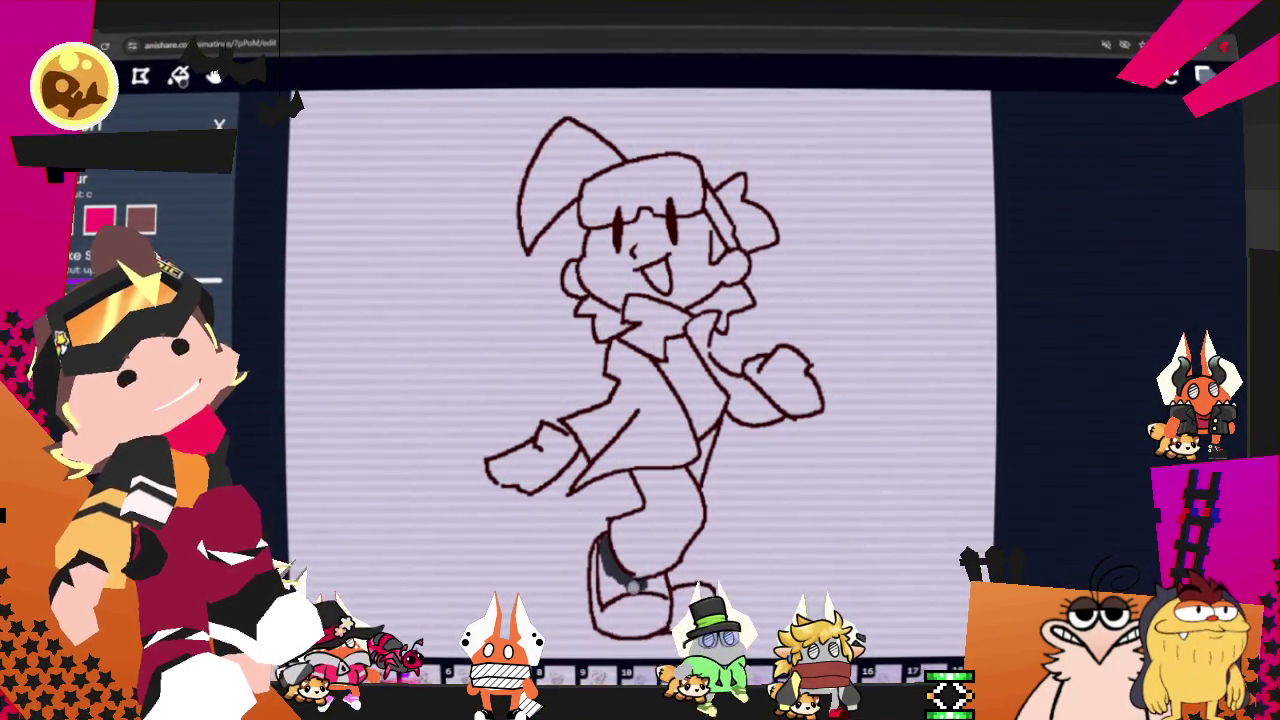
# Step: Fill the shoe dark, draw the grey jacket stripe, and shade the jacket from collar to hand
pyautogui.moveTo(639, 582); pyautogui.dragTo(605, 592)
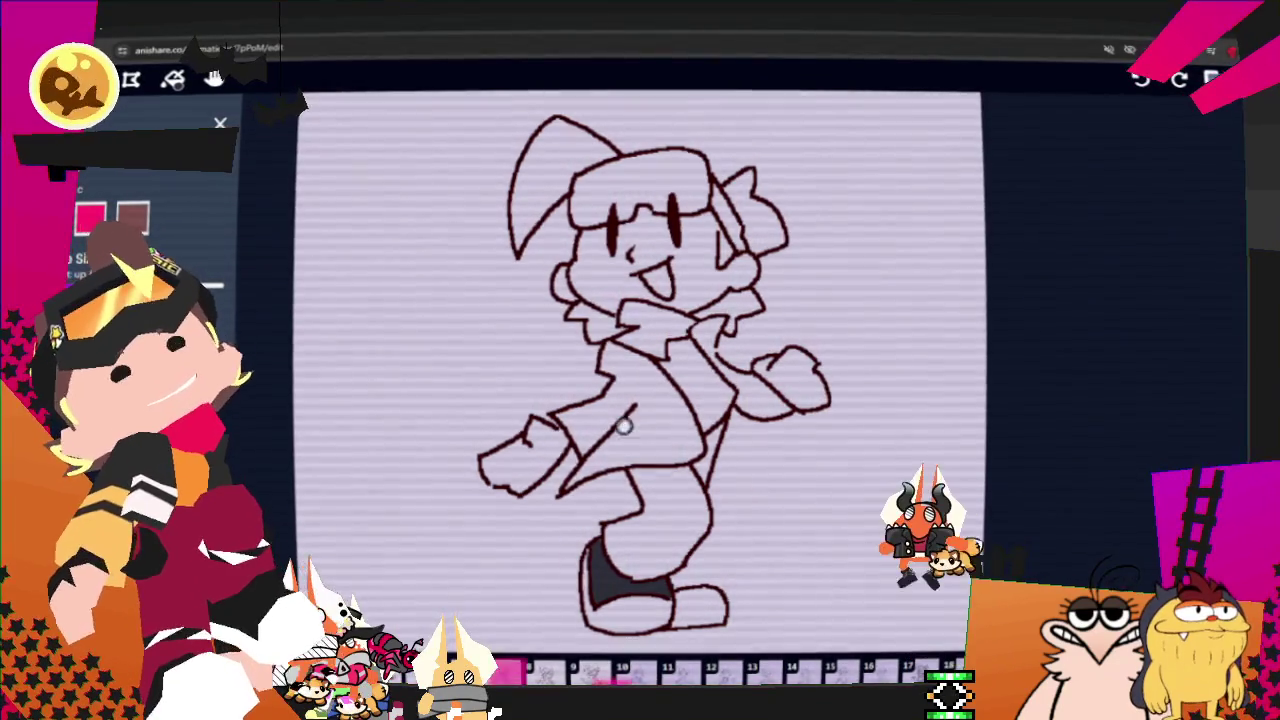
pyautogui.moveTo(578, 458); pyautogui.dragTo(680, 435)
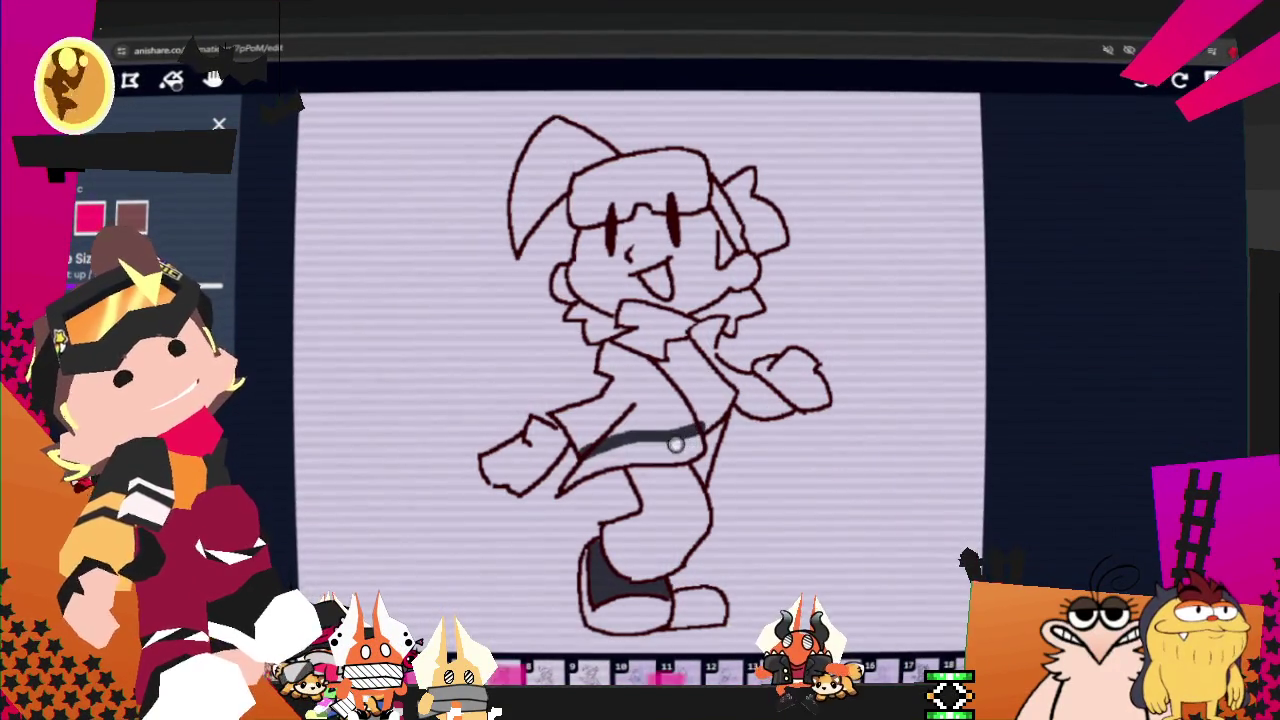
pyautogui.press('ctrl')
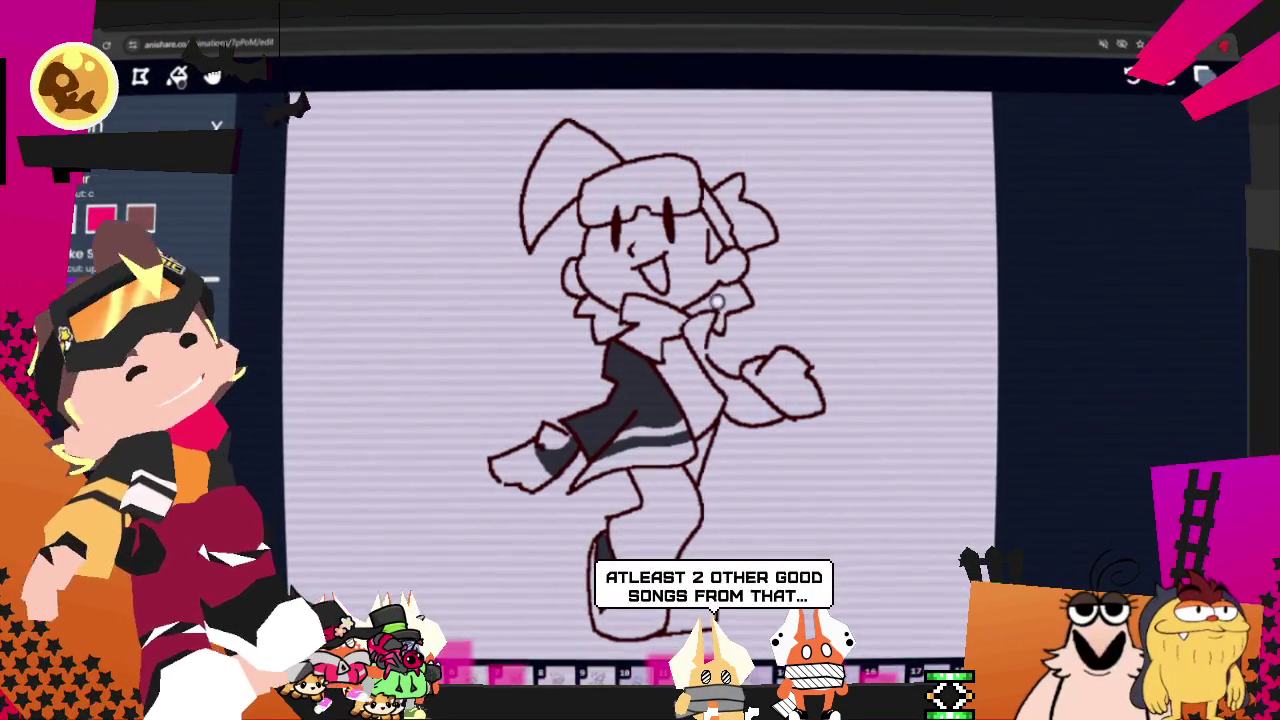
pyautogui.moveTo(690, 330)
pyautogui.mouseDown()
pyautogui.moveTo(759, 396)
pyautogui.moveTo(745, 403)
pyautogui.moveTo(805, 412)
pyautogui.mouseUp()
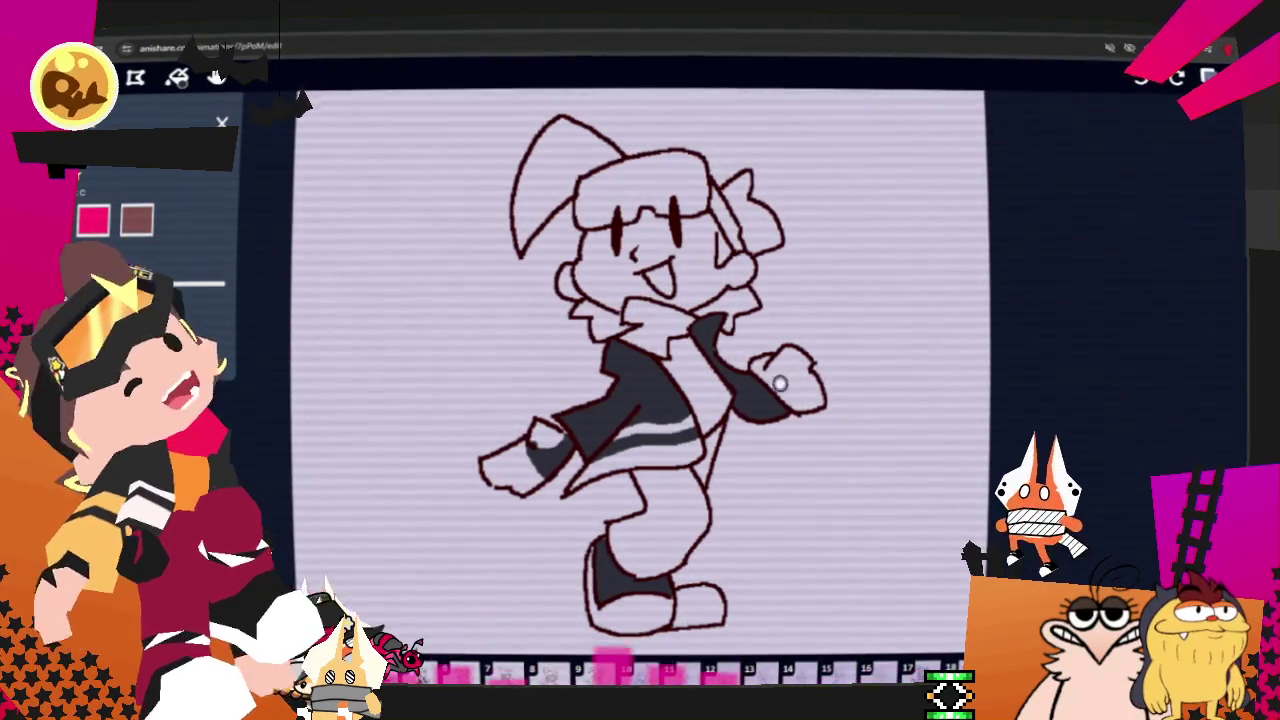
pyautogui.moveTo(778, 385); pyautogui.dragTo(831, 401)
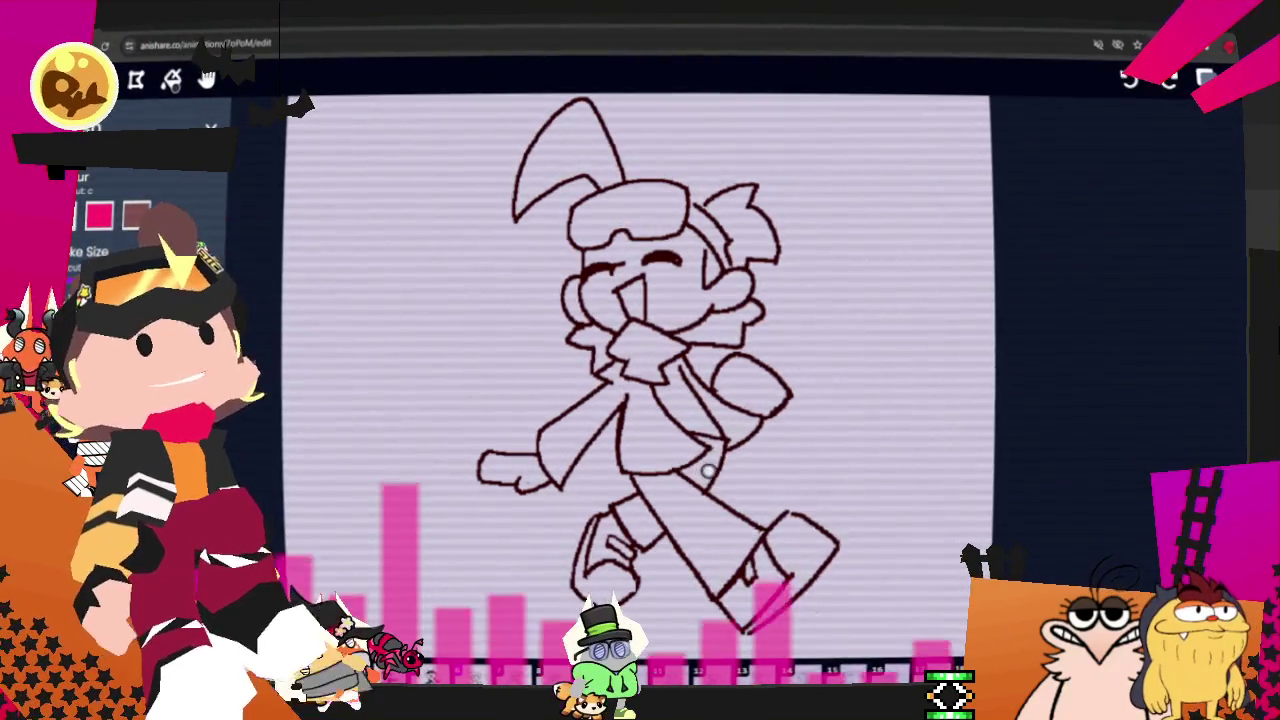
# Step: Shade the torso dark, erase a light stripe across the waist, and return to the colour brush
pyautogui.moveTo(544, 432)
pyautogui.mouseDown()
pyautogui.moveTo(552, 458)
pyautogui.moveTo(606, 410)
pyautogui.moveTo(583, 438)
pyautogui.mouseUp()
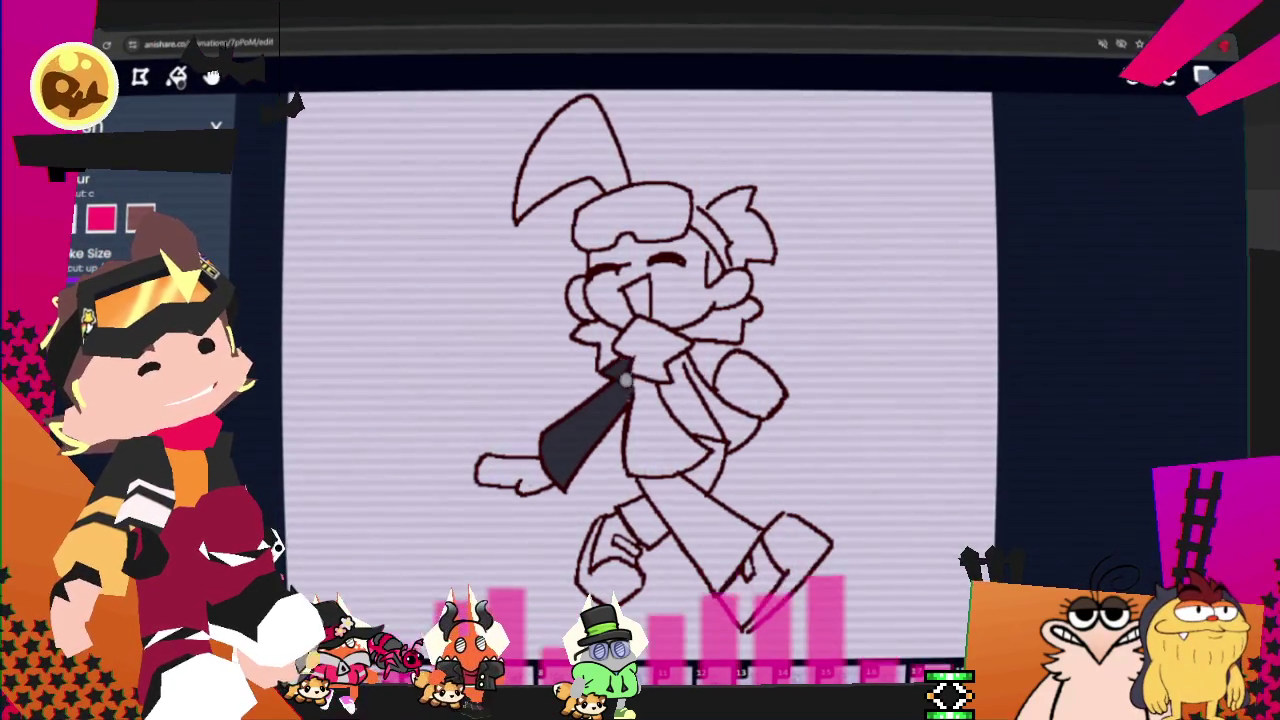
pyautogui.moveTo(666, 393)
pyautogui.mouseDown()
pyautogui.moveTo(697, 457)
pyautogui.moveTo(637, 460)
pyautogui.mouseUp()
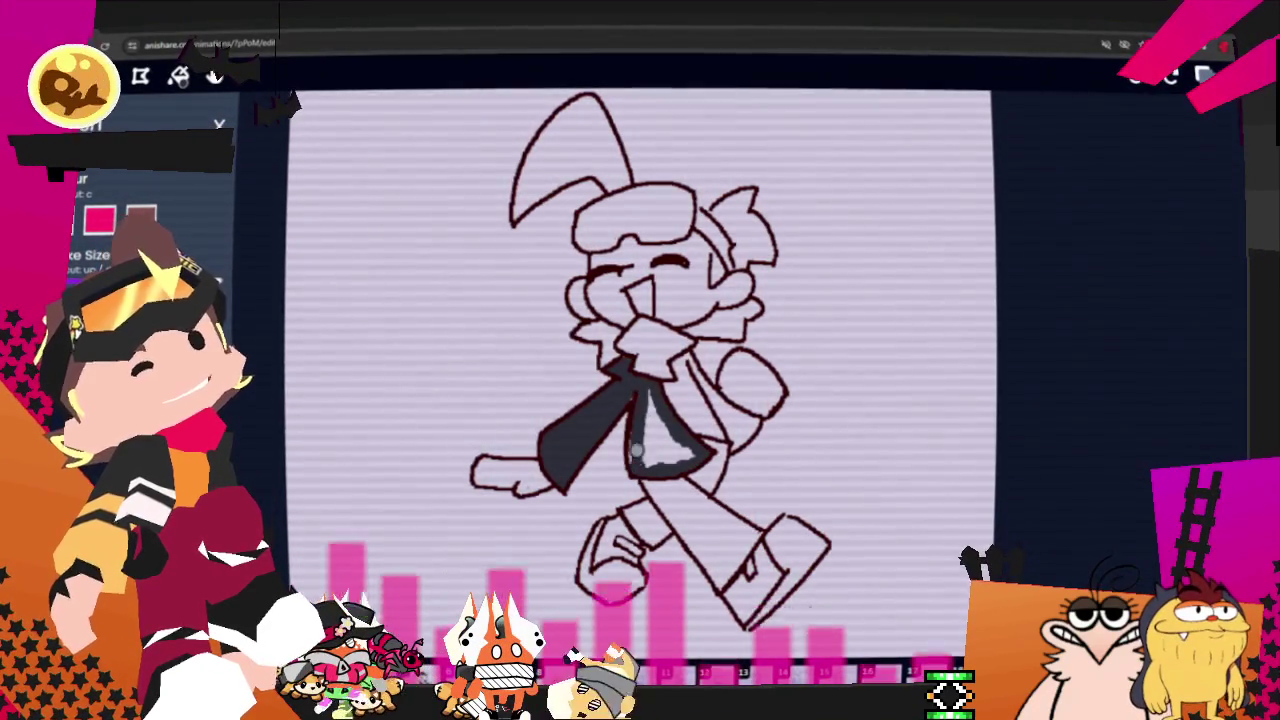
pyautogui.moveTo(634, 456); pyautogui.dragTo(644, 452)
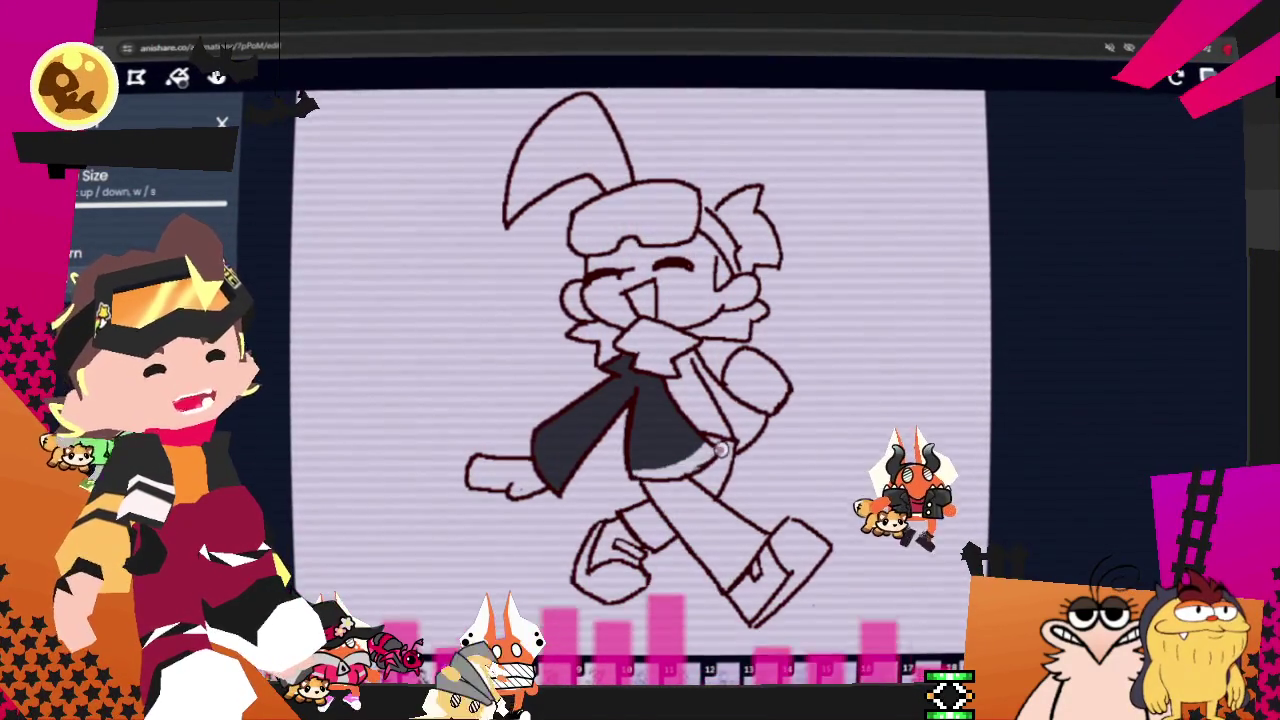
pyautogui.moveTo(630, 462); pyautogui.dragTo(705, 452)
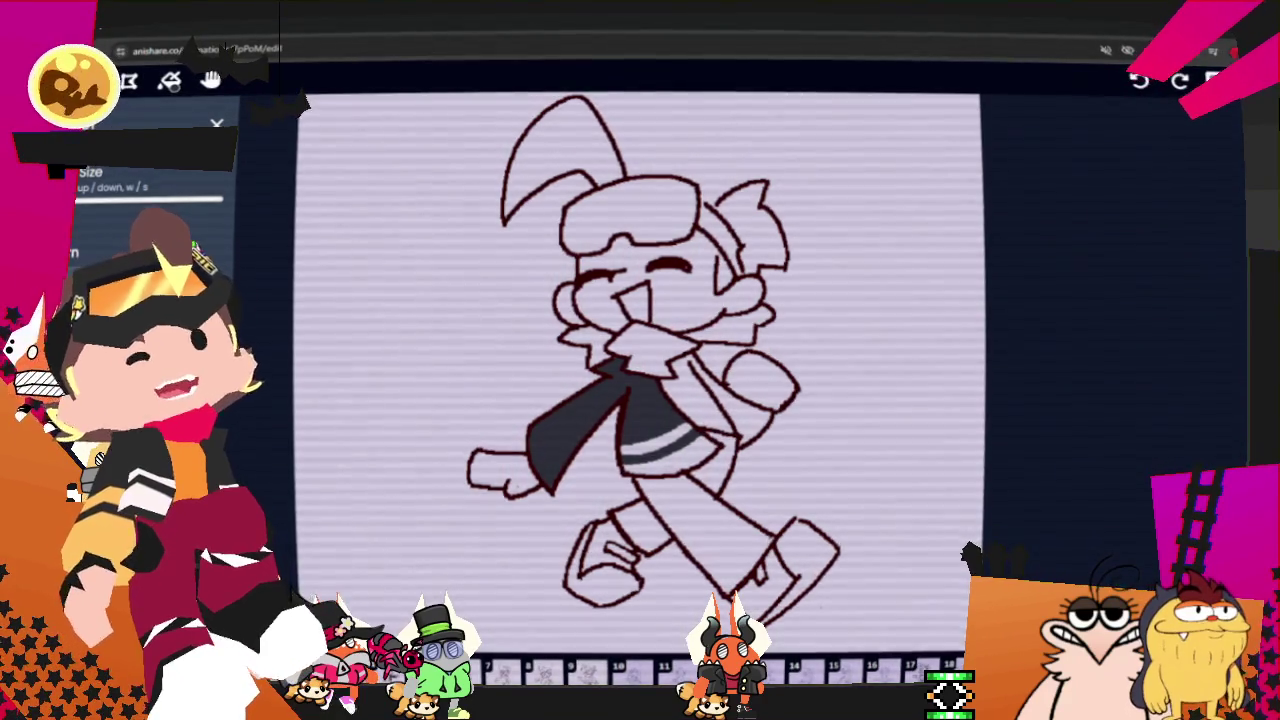
pyautogui.scroll(2, 150, 200)
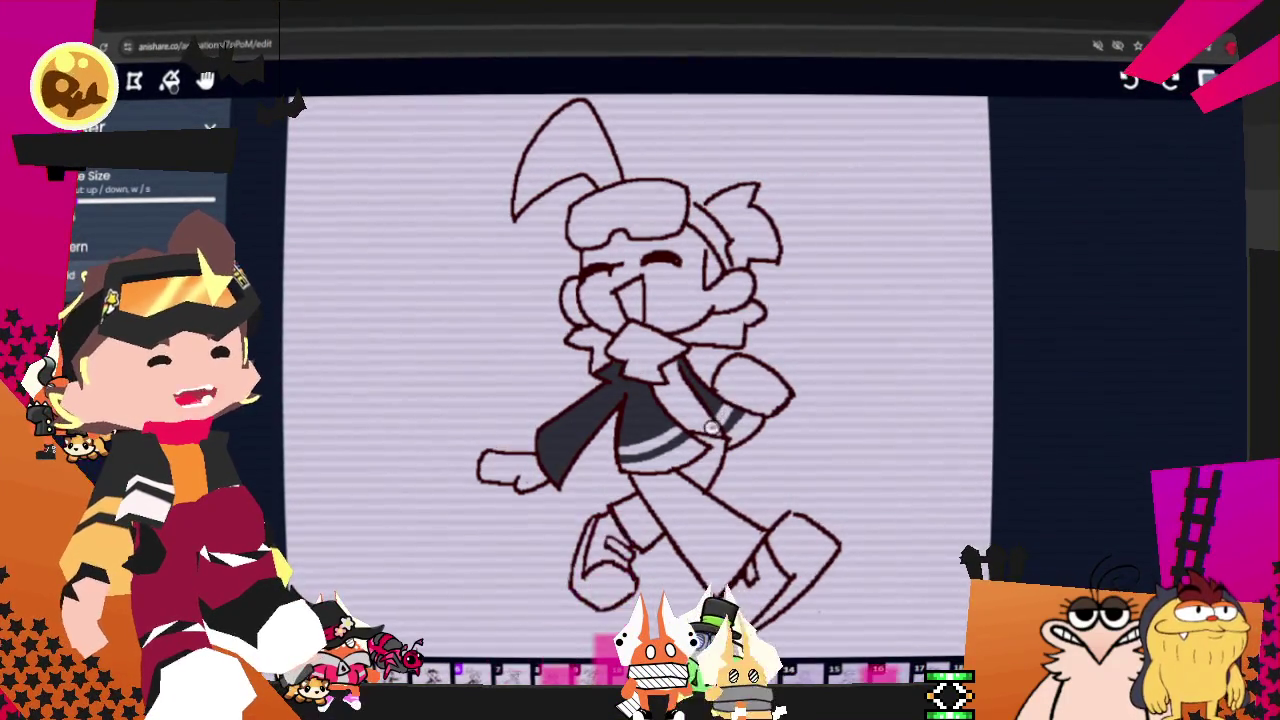
pyautogui.press('b')
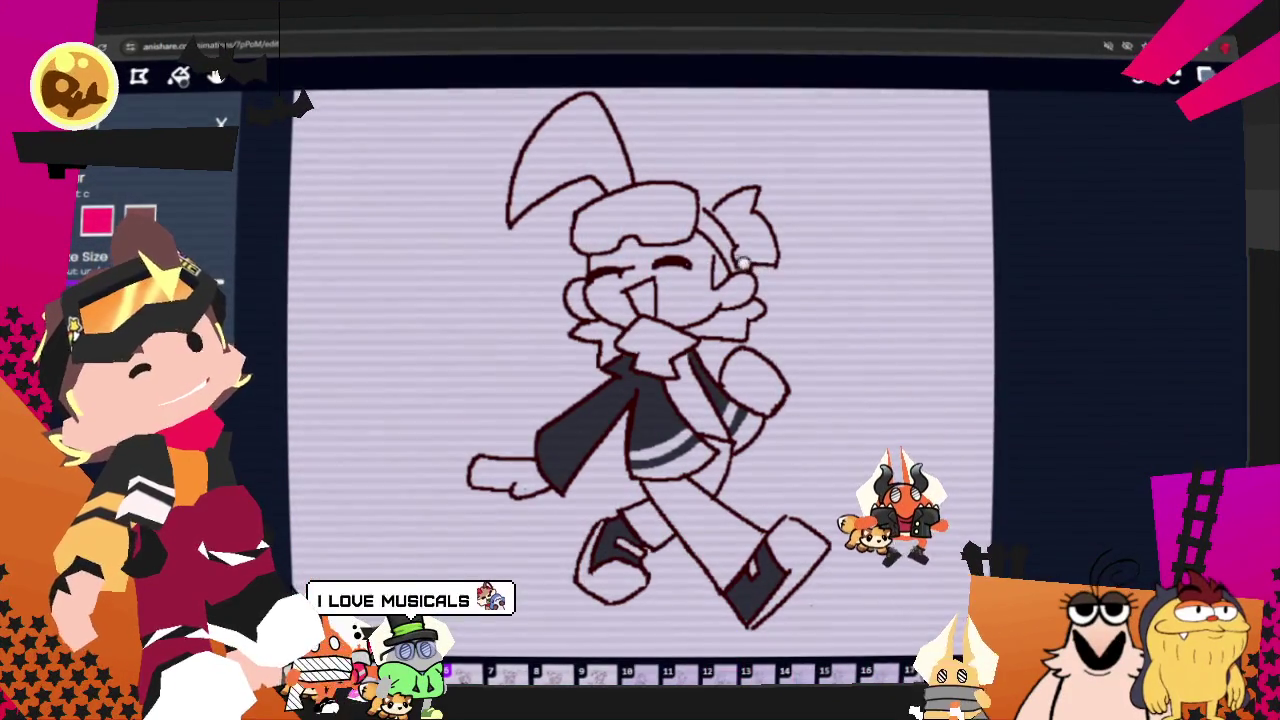
# Step: Paint the goggle strap along the hair and fill the goggles solid dark
pyautogui.moveTo(735, 248); pyautogui.dragTo(703, 218)
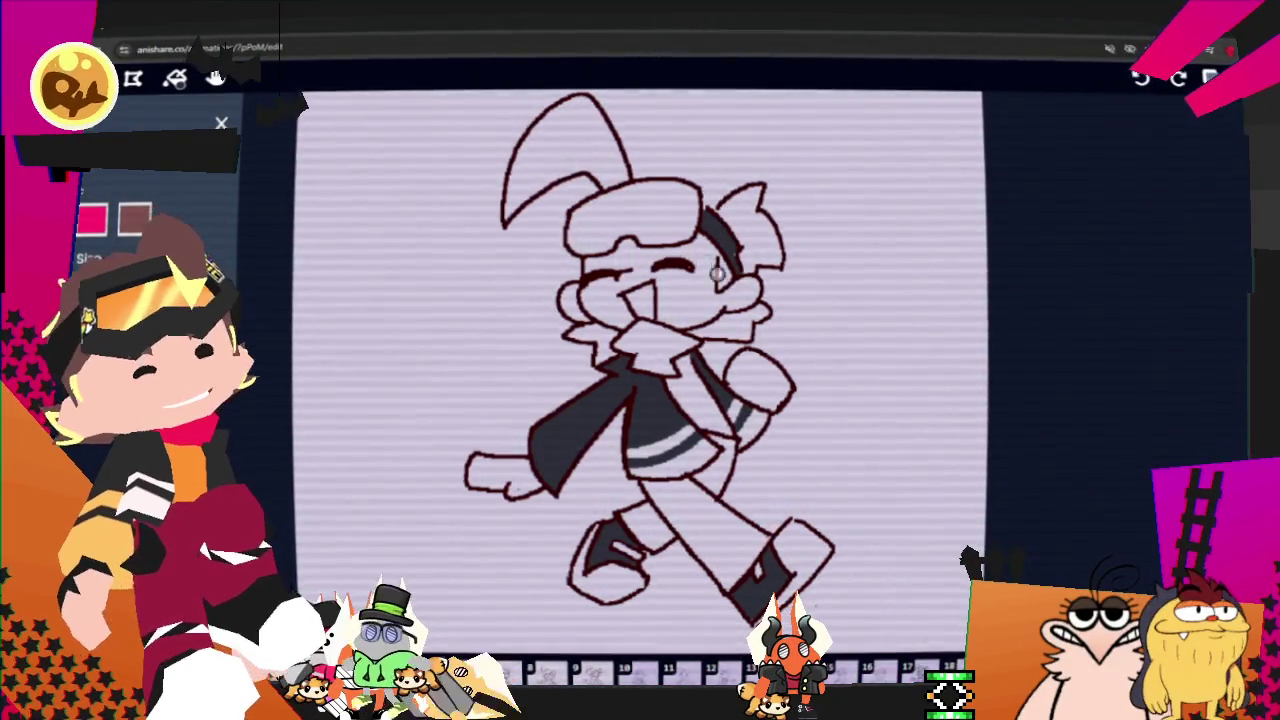
pyautogui.moveTo(690, 202); pyautogui.dragTo(668, 237)
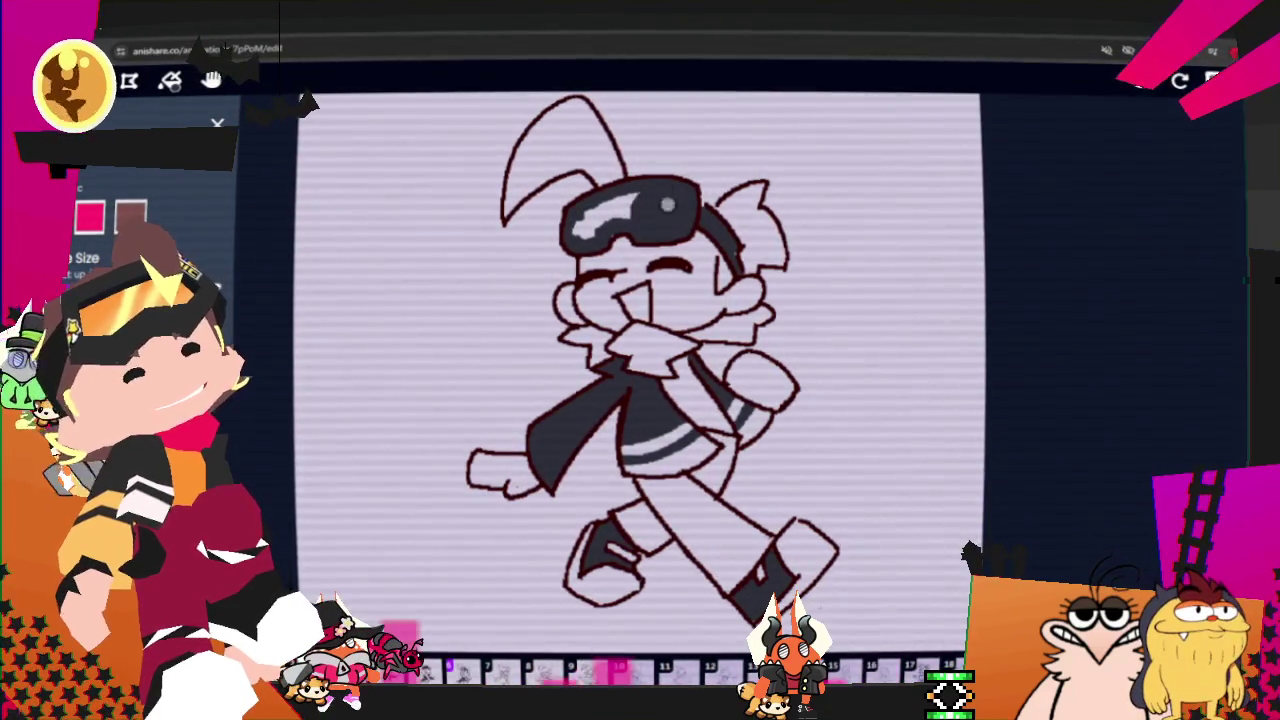
pyautogui.moveTo(667, 204); pyautogui.dragTo(599, 228)
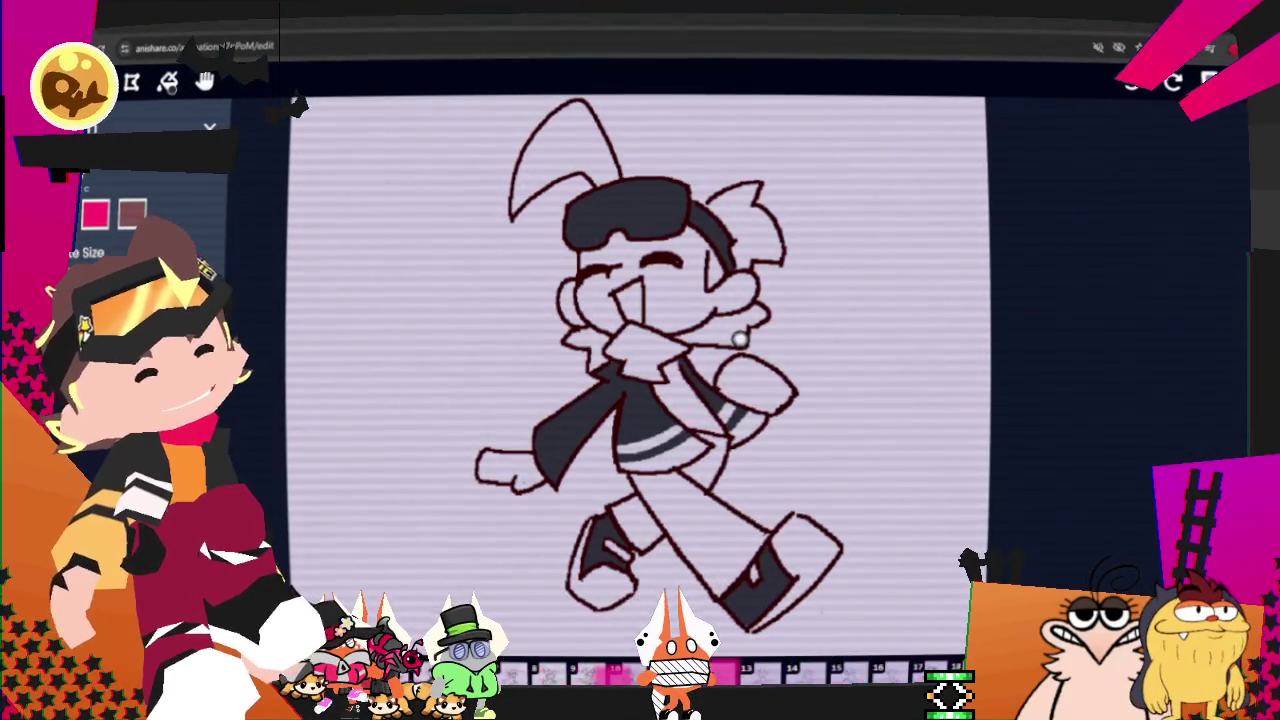
# Step: On the next frame, paint dark goggles with a white highlight and side strap, then darken the jacket front
pyautogui.press('space')
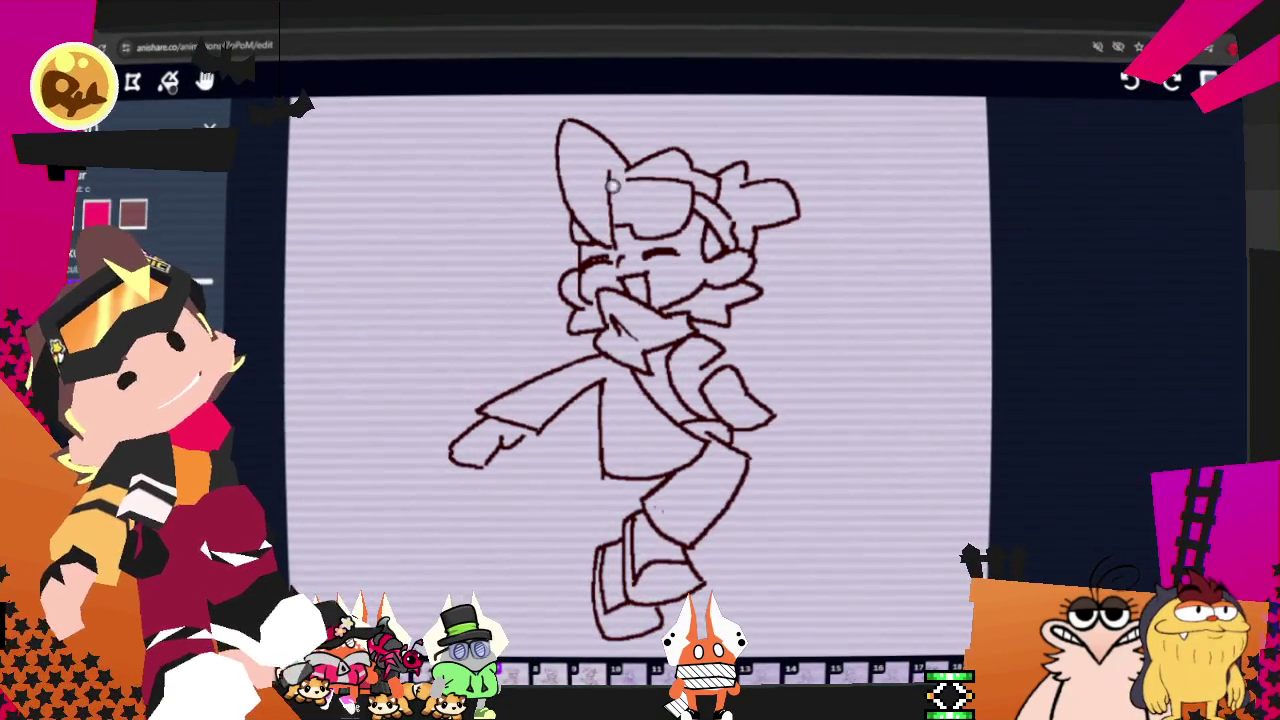
pyautogui.moveTo(612, 185)
pyautogui.mouseDown()
pyautogui.moveTo(664, 187)
pyautogui.moveTo(632, 215)
pyautogui.mouseUp()
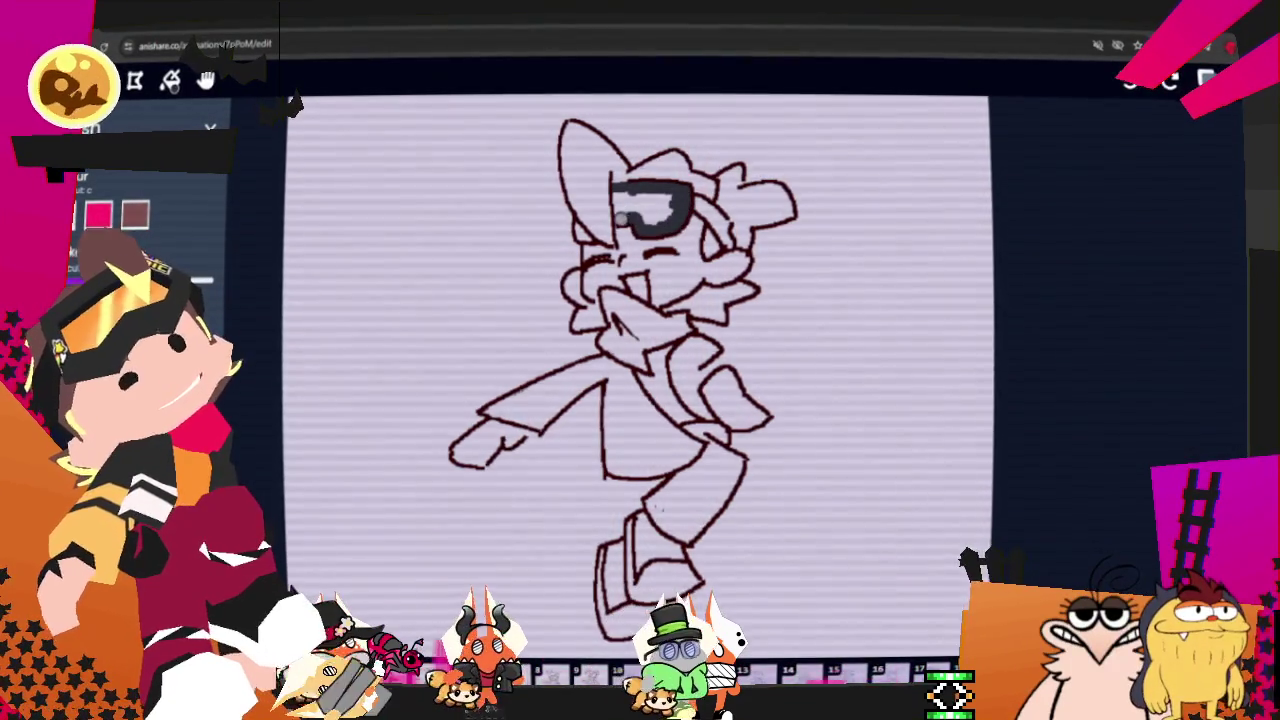
pyautogui.moveTo(672, 202)
pyautogui.mouseDown()
pyautogui.moveTo(650, 222)
pyautogui.moveTo(580, 232)
pyautogui.mouseUp()
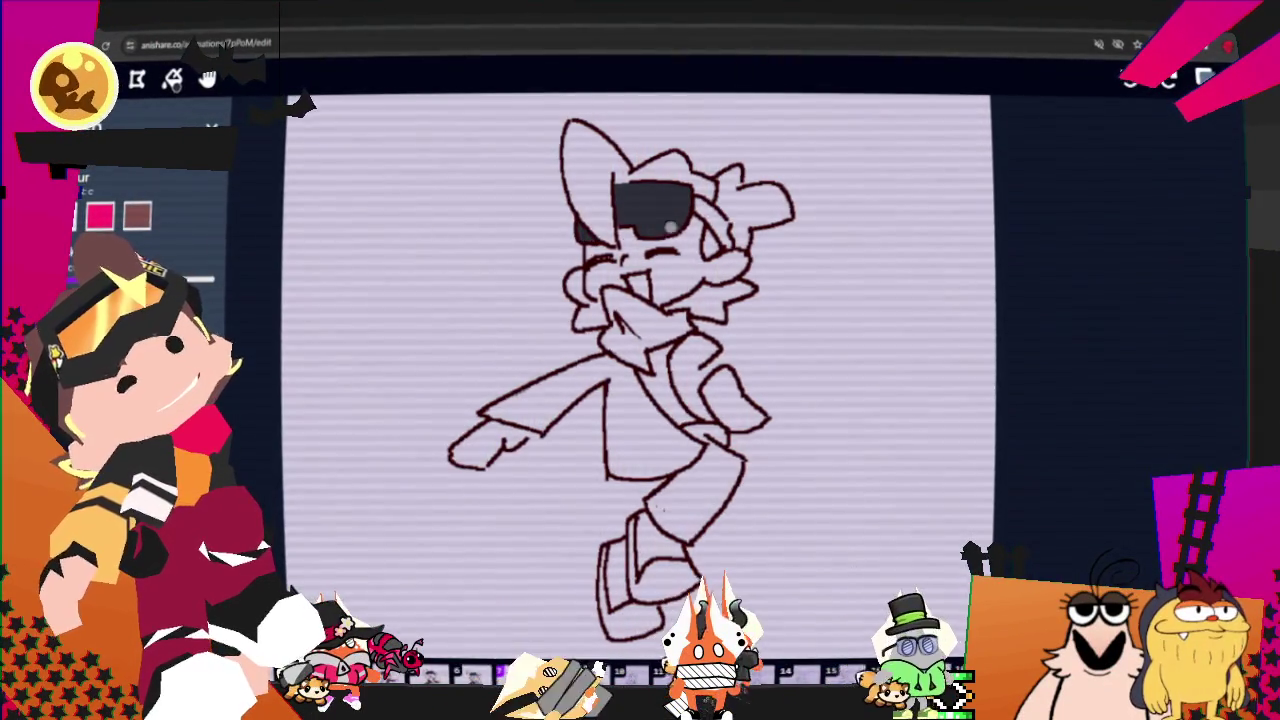
pyautogui.moveTo(702, 205); pyautogui.dragTo(730, 245)
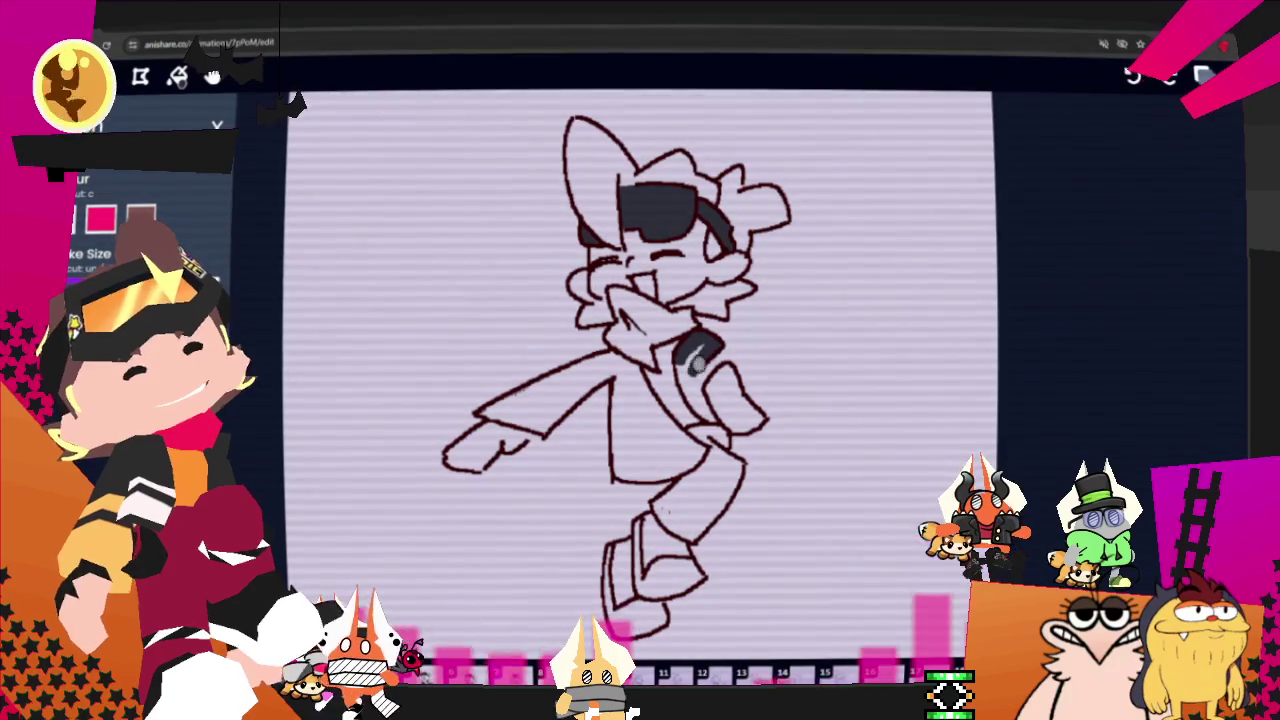
pyautogui.moveTo(697, 365)
pyautogui.mouseDown()
pyautogui.moveTo(678, 358)
pyautogui.moveTo(727, 447)
pyautogui.mouseUp()
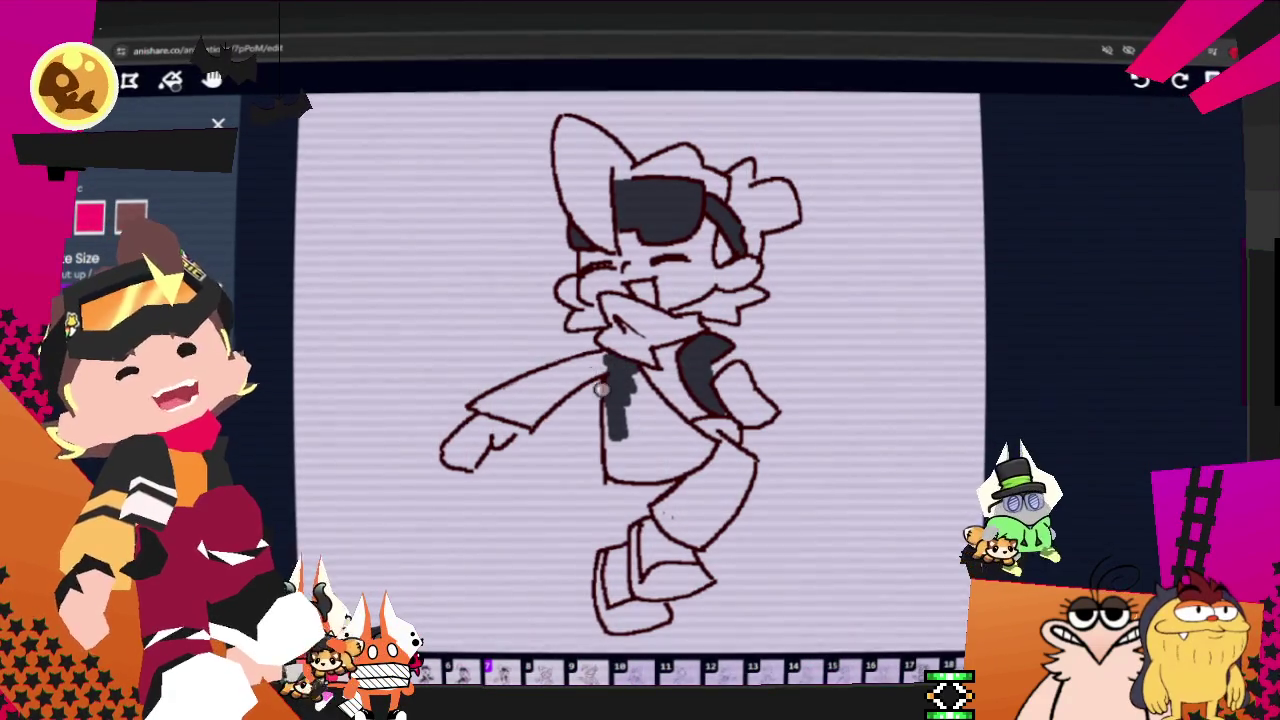
# Step: Paint the sleeve and the lower jacket torso solid dark, covering leftover light patches
pyautogui.moveTo(630, 362); pyautogui.dragTo(520, 422)
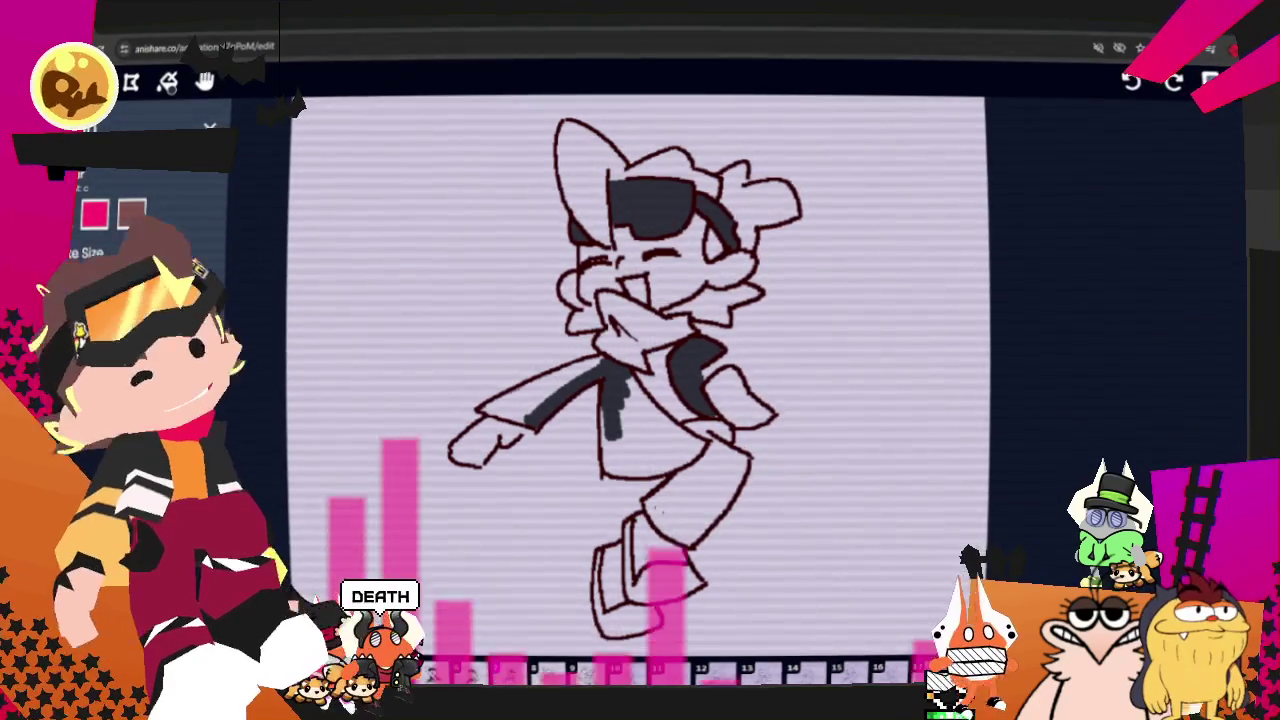
pyautogui.moveTo(482, 412); pyautogui.dragTo(590, 372)
pyautogui.moveTo(511, 396); pyautogui.dragTo(536, 396)
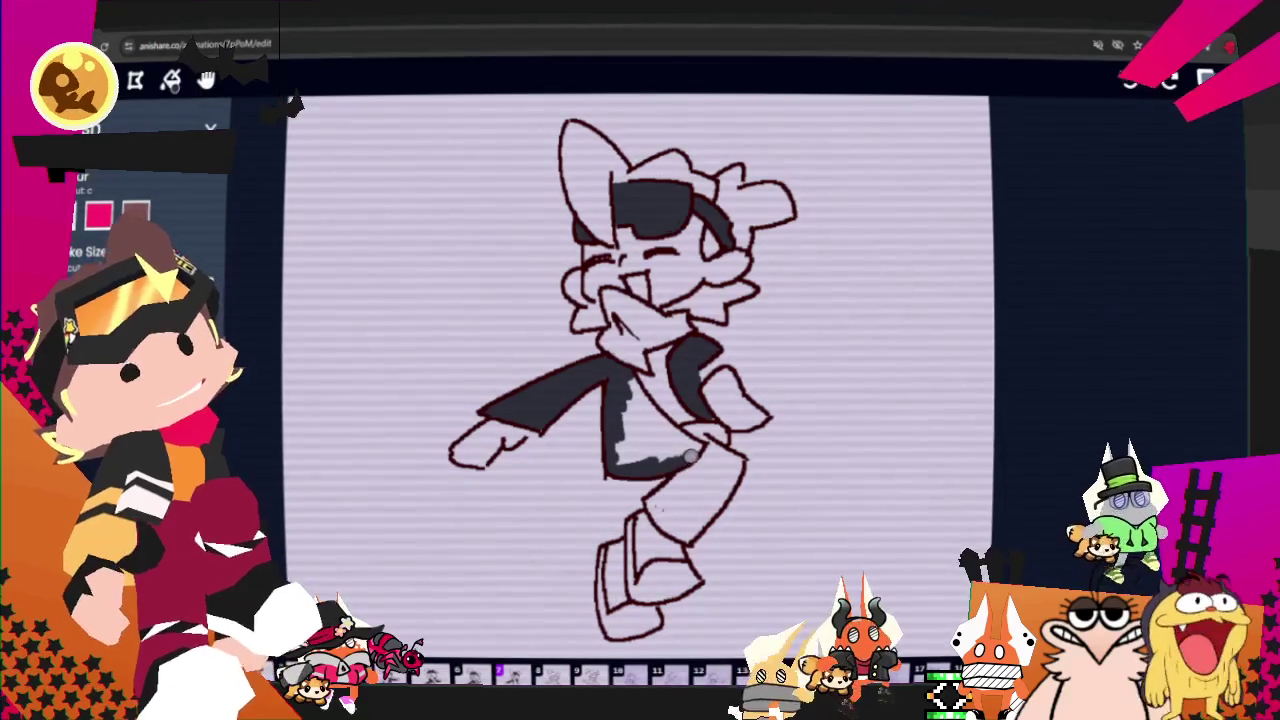
pyautogui.moveTo(671, 461); pyautogui.dragTo(671, 424)
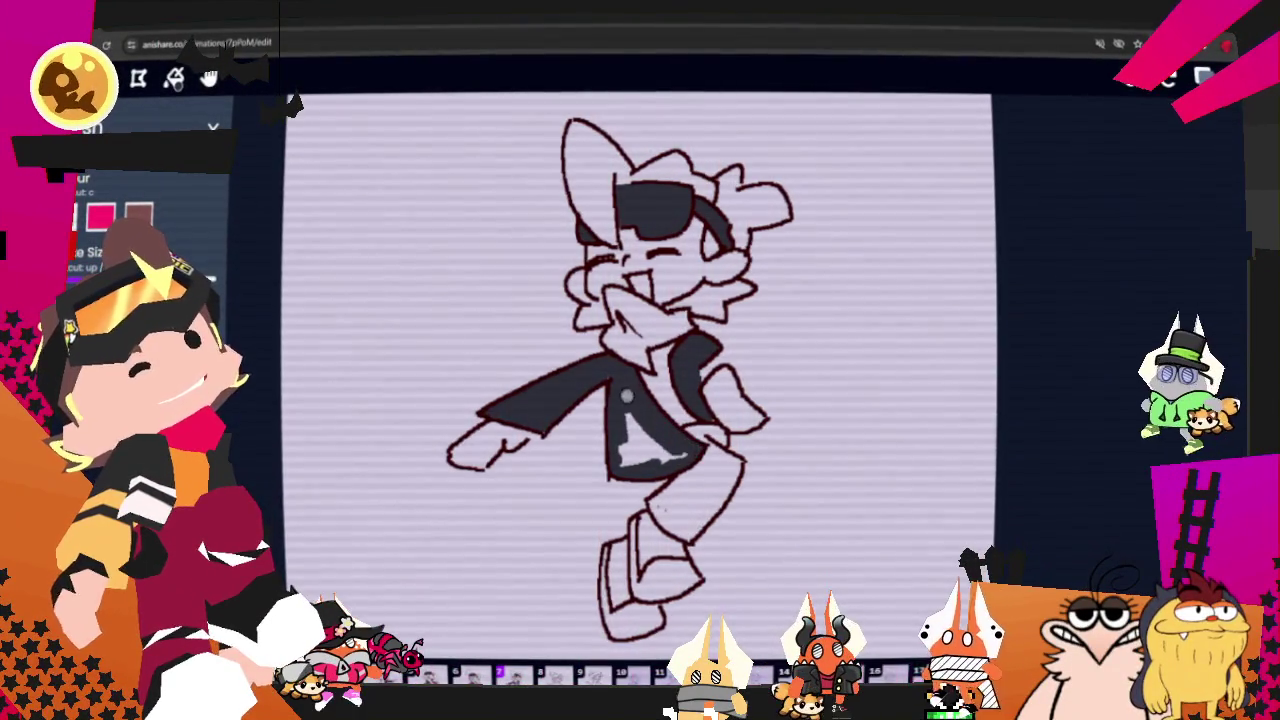
pyautogui.moveTo(680, 440); pyautogui.dragTo(622, 456)
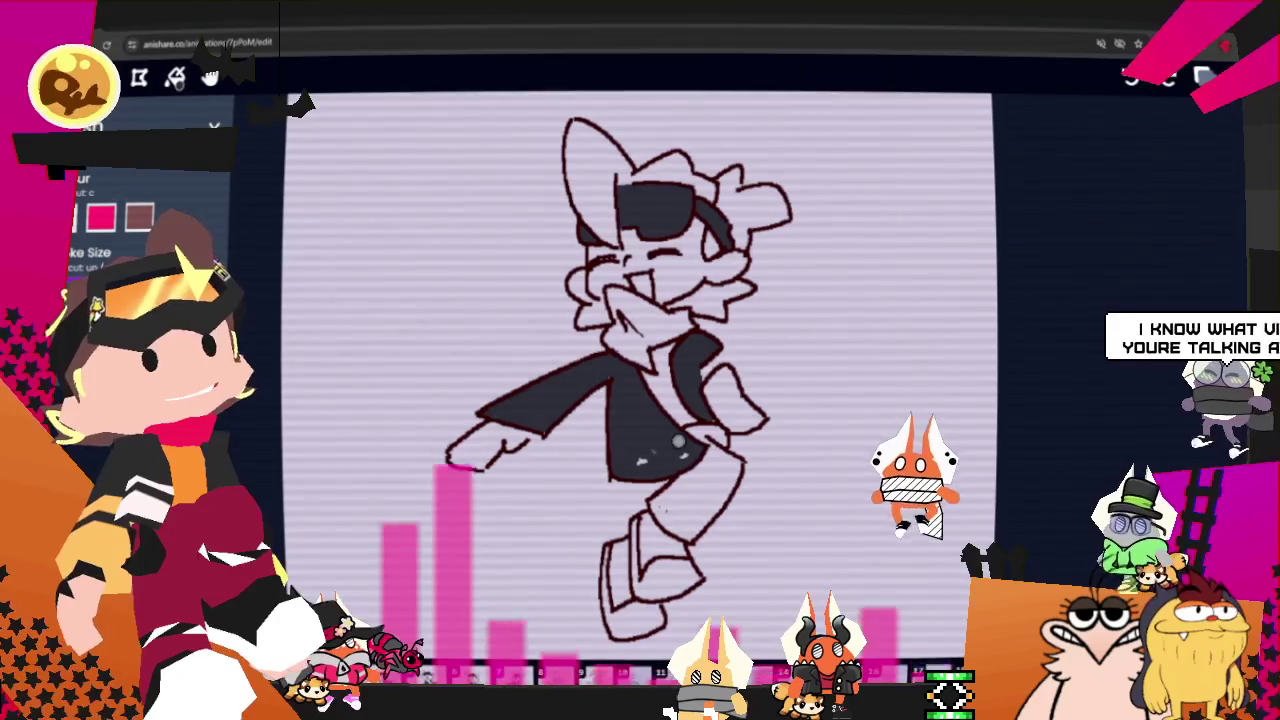
pyautogui.moveTo(686, 452); pyautogui.dragTo(640, 462)
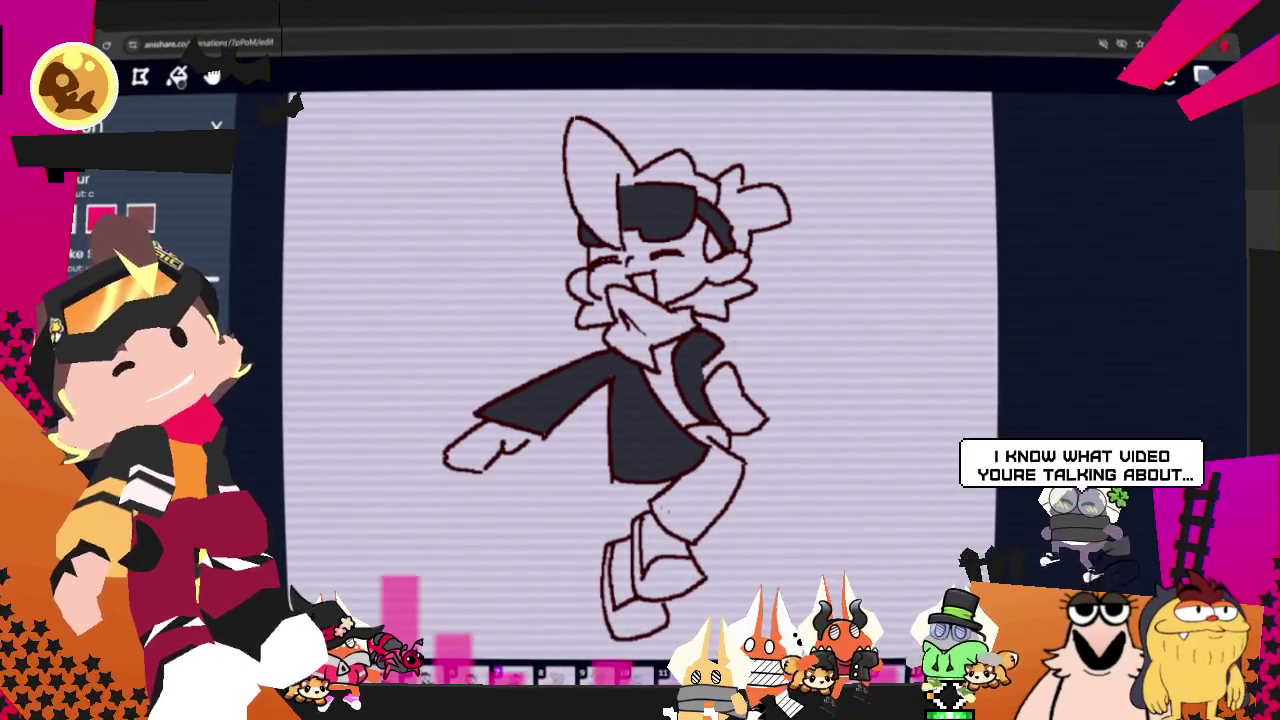
# Step: Erase a light stripe across the jacket's lower edge, then undo it
pyautogui.press('e')
pyautogui.moveTo(606, 472); pyautogui.dragTo(690, 455)
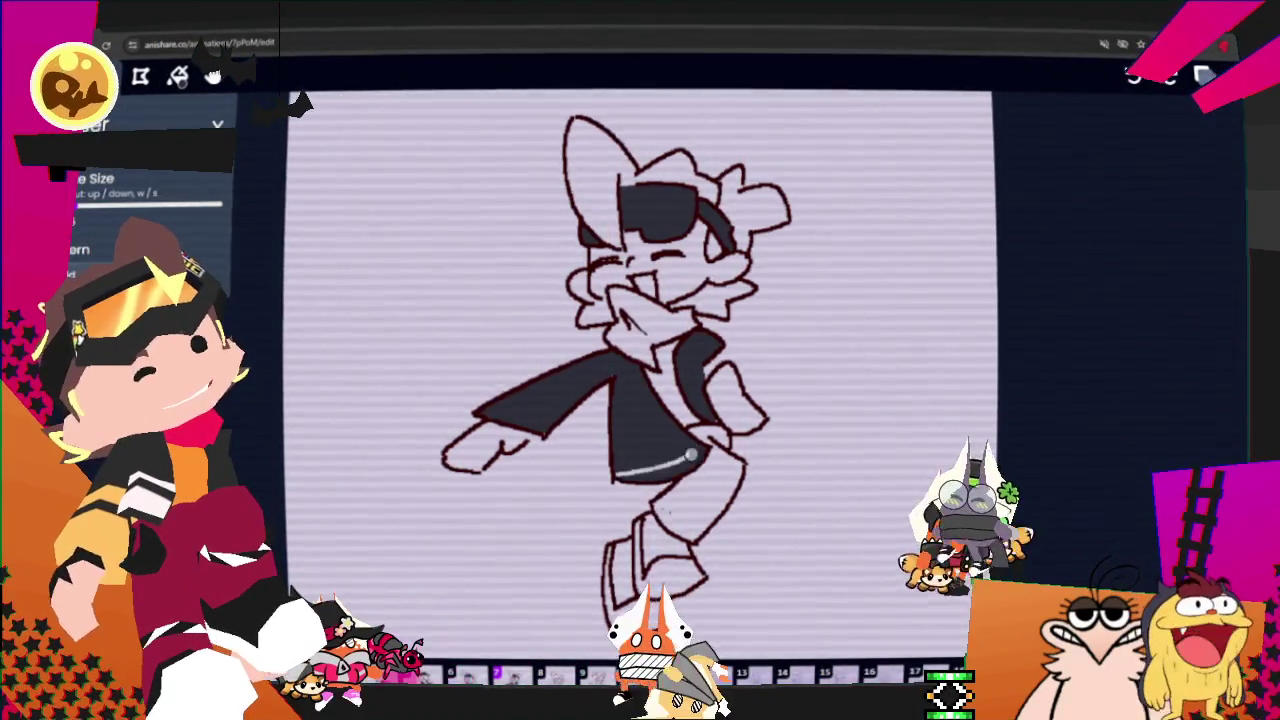
pyautogui.hotkey('ctrl', 'z')
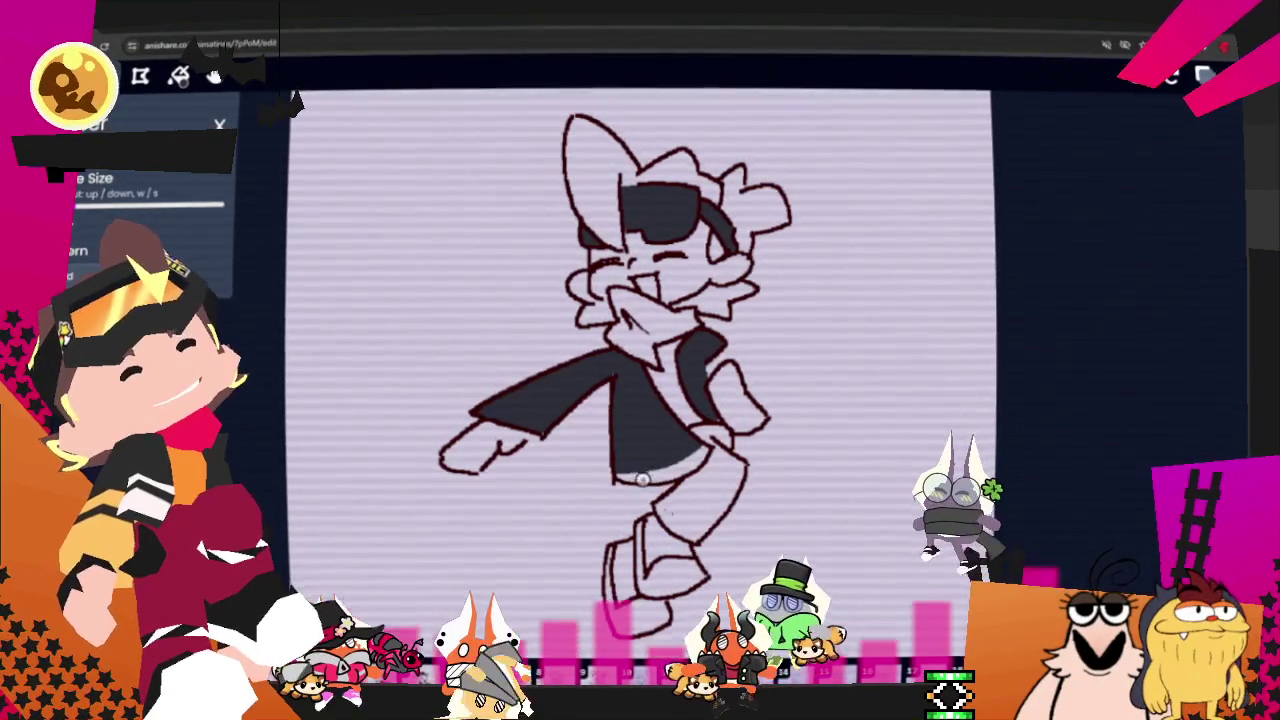
# Step: Undo back to the wide grey hem stripe, then shade the shoe dark grey
pyautogui.hotkey('ctrl', 'z')
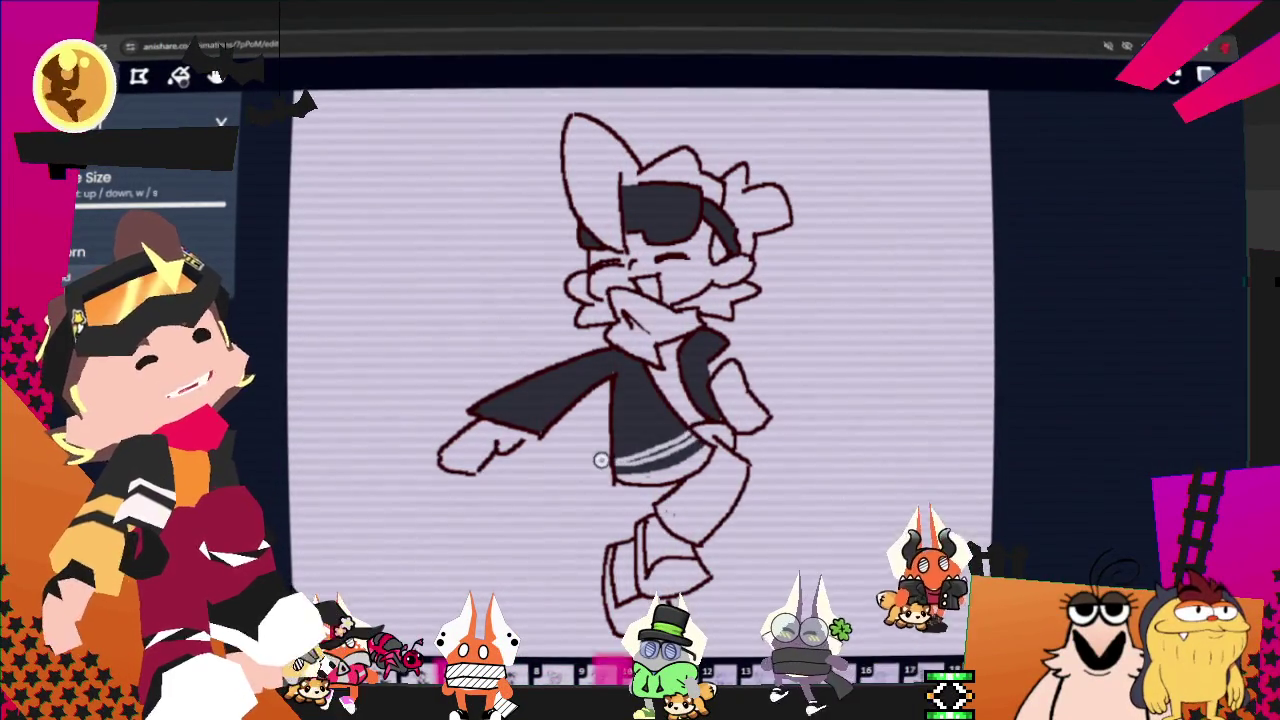
pyautogui.hotkey('ctrl', 'z')
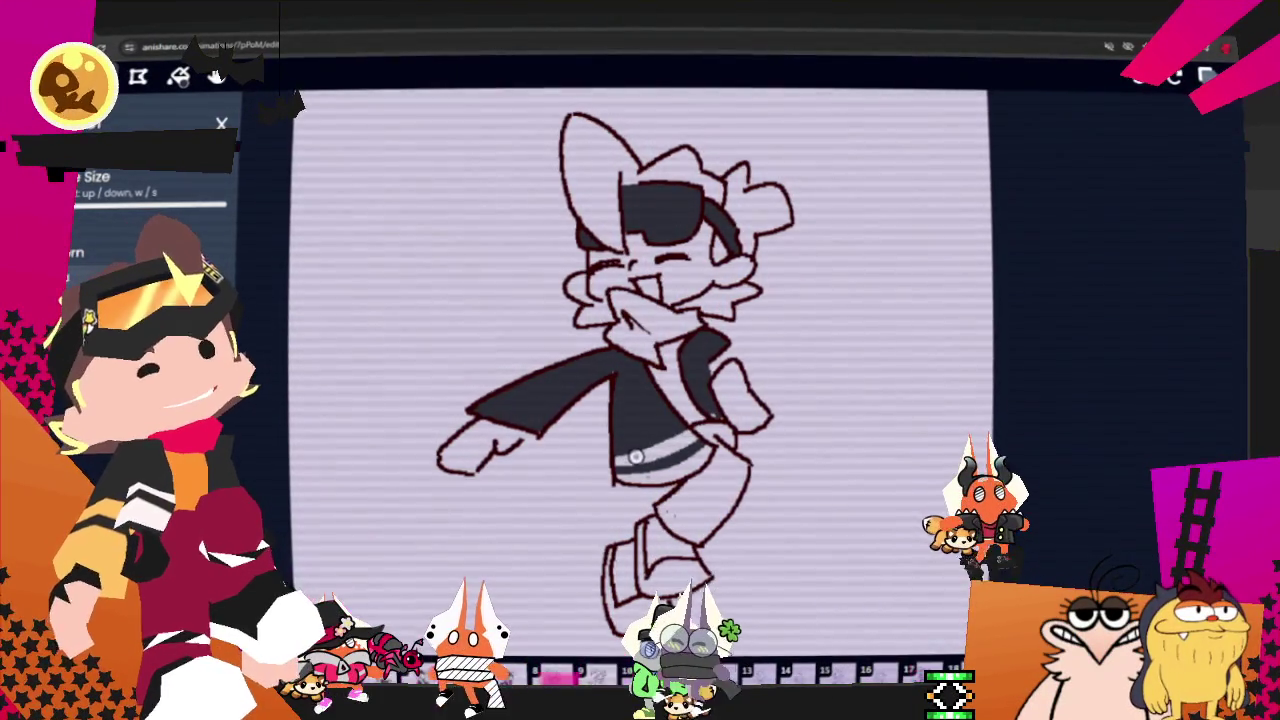
pyautogui.hotkey('ctrl', 'z')
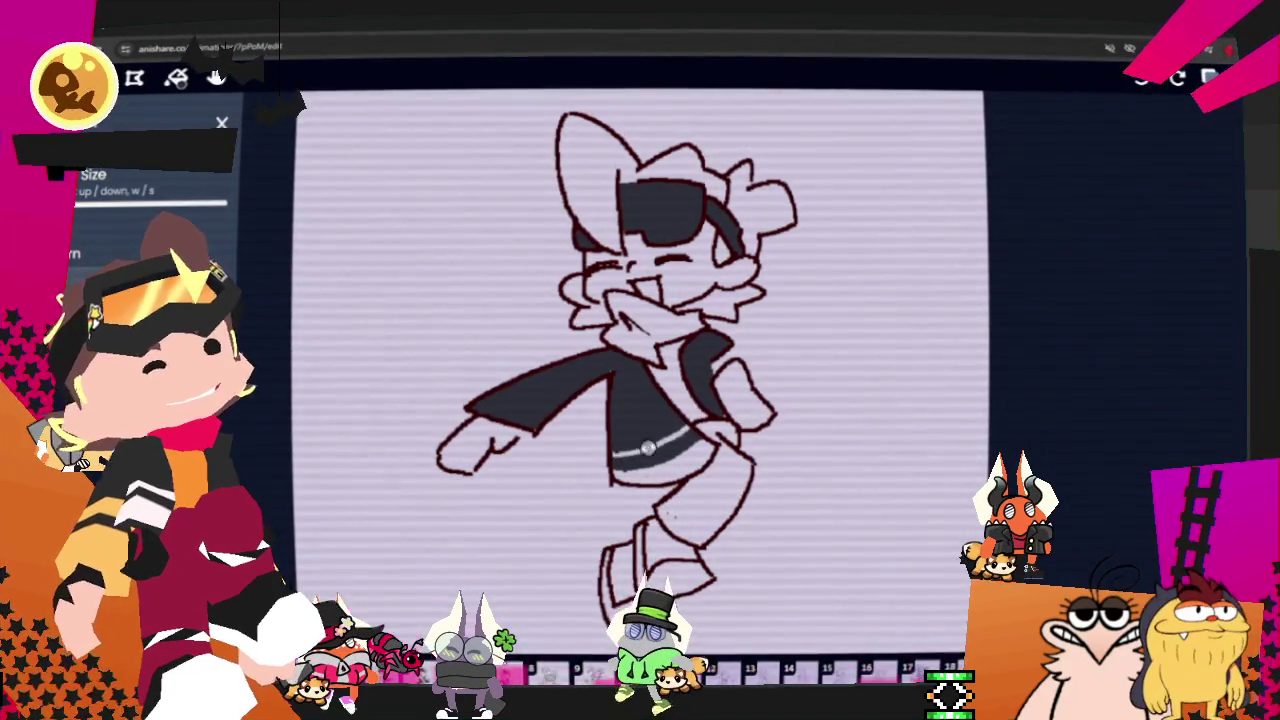
pyautogui.hotkey('ctrl', 'z')
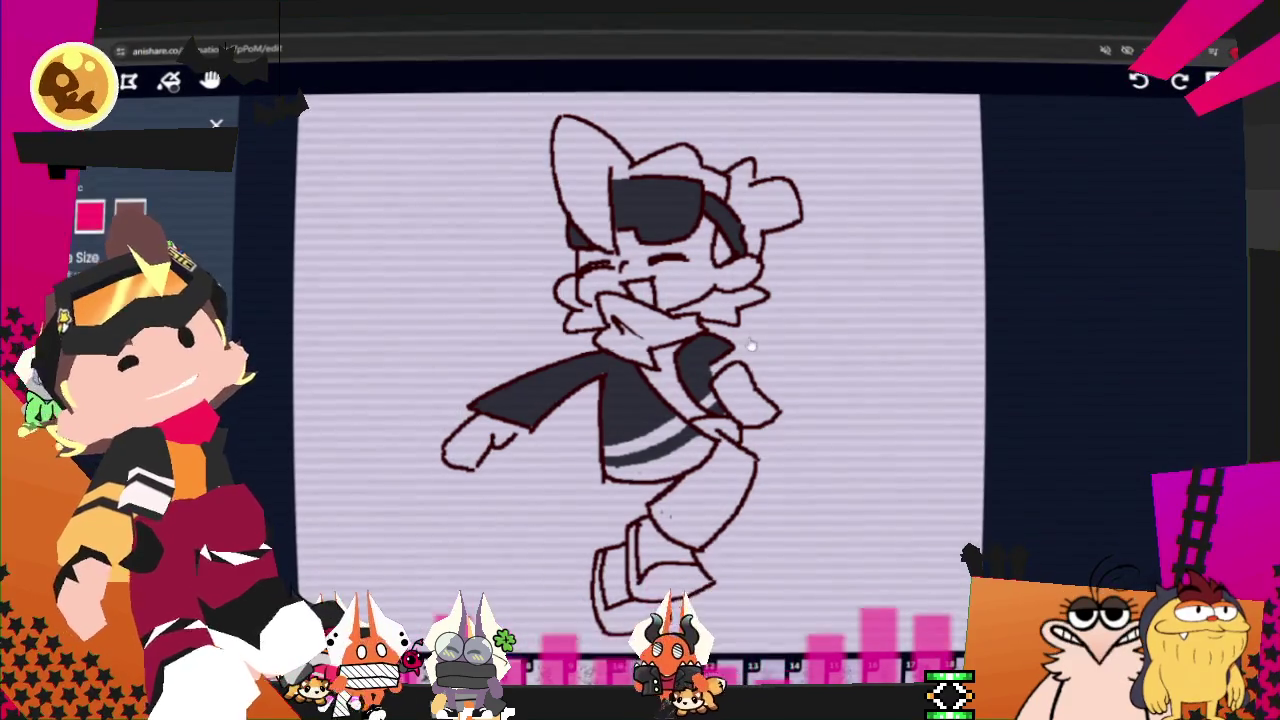
pyautogui.moveTo(650, 520); pyautogui.dragTo(678, 551)
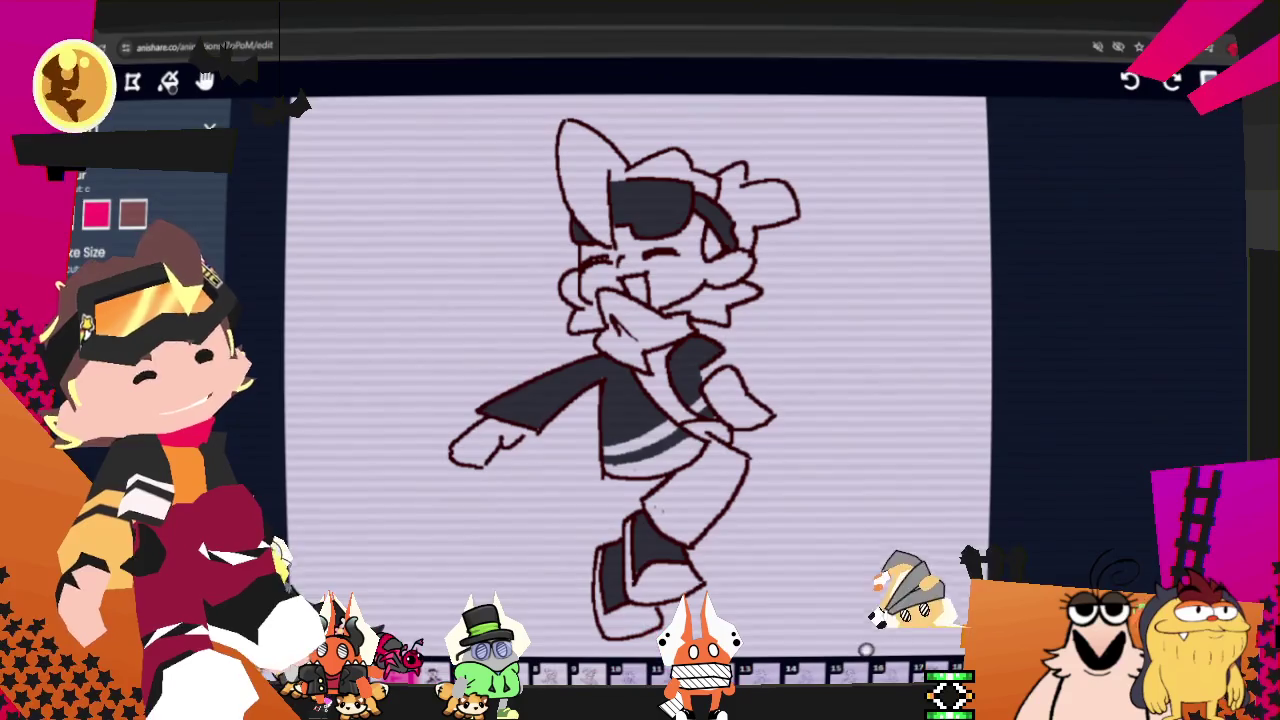
# Step: In the Layers panel, select Middleground, then switch to Background and return to the brush
pyautogui.press('l')
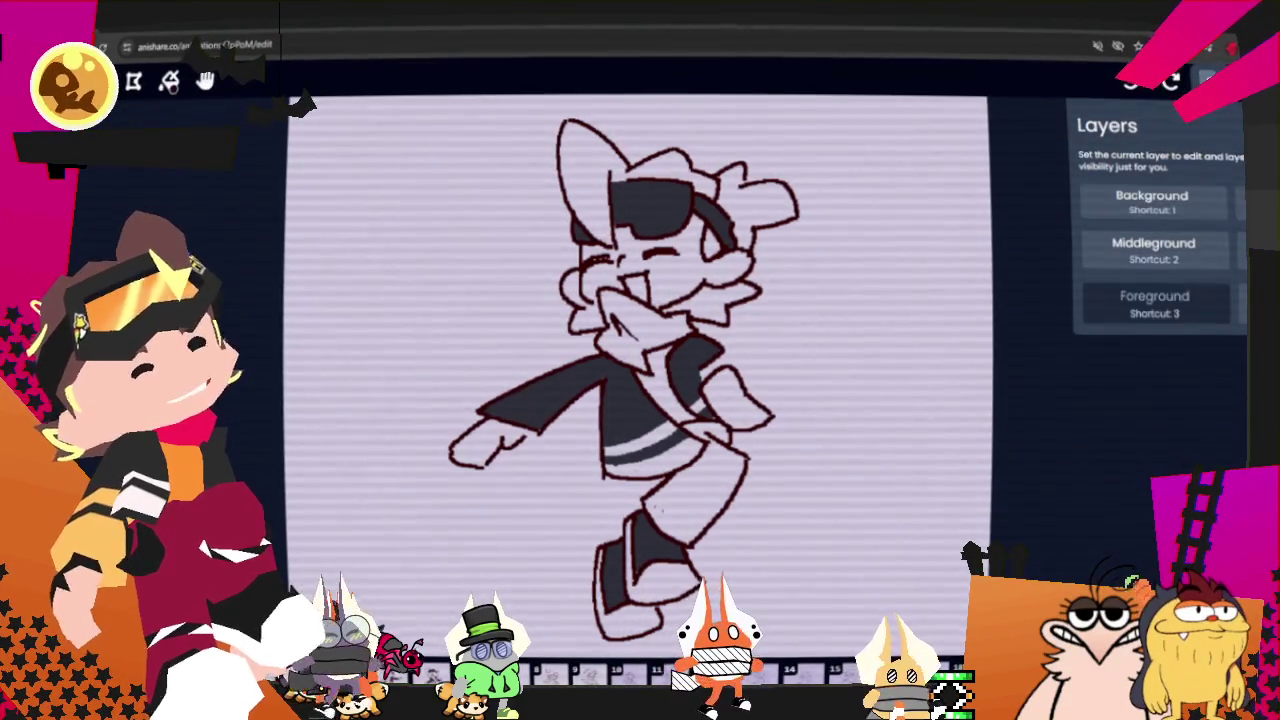
pyautogui.press('l')
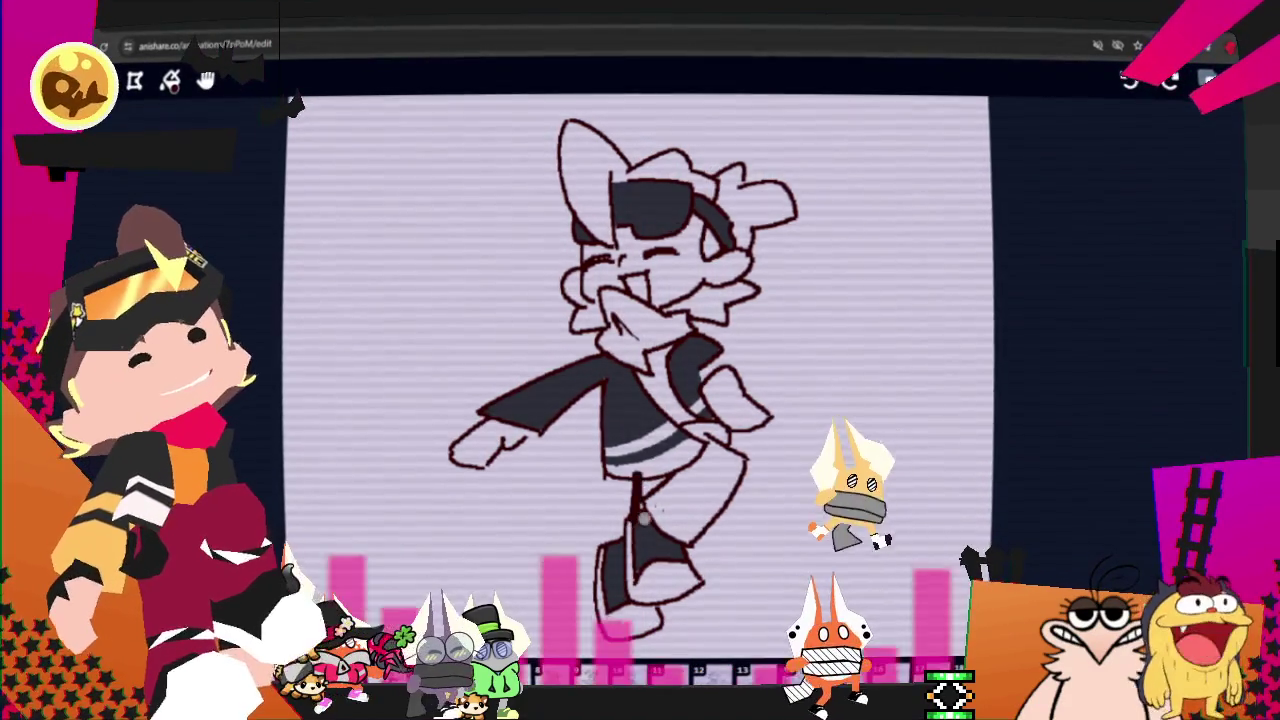
pyautogui.press('b')
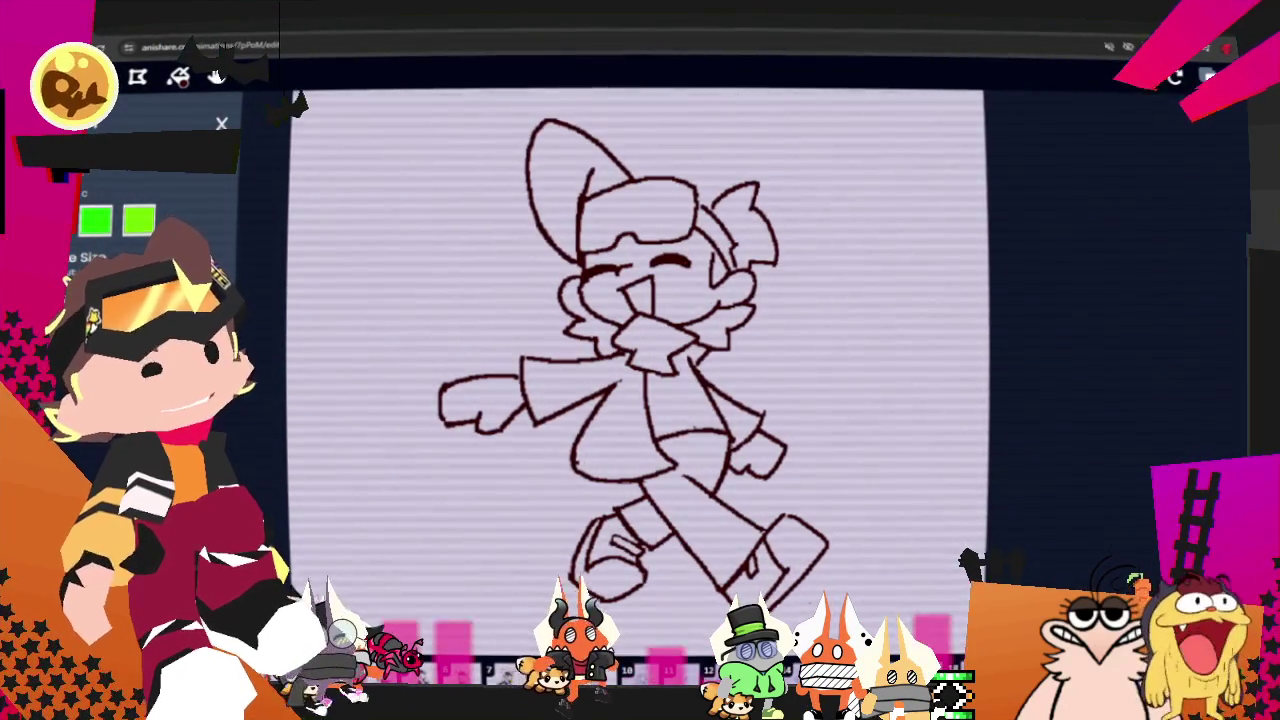
pyautogui.click(1208, 77)
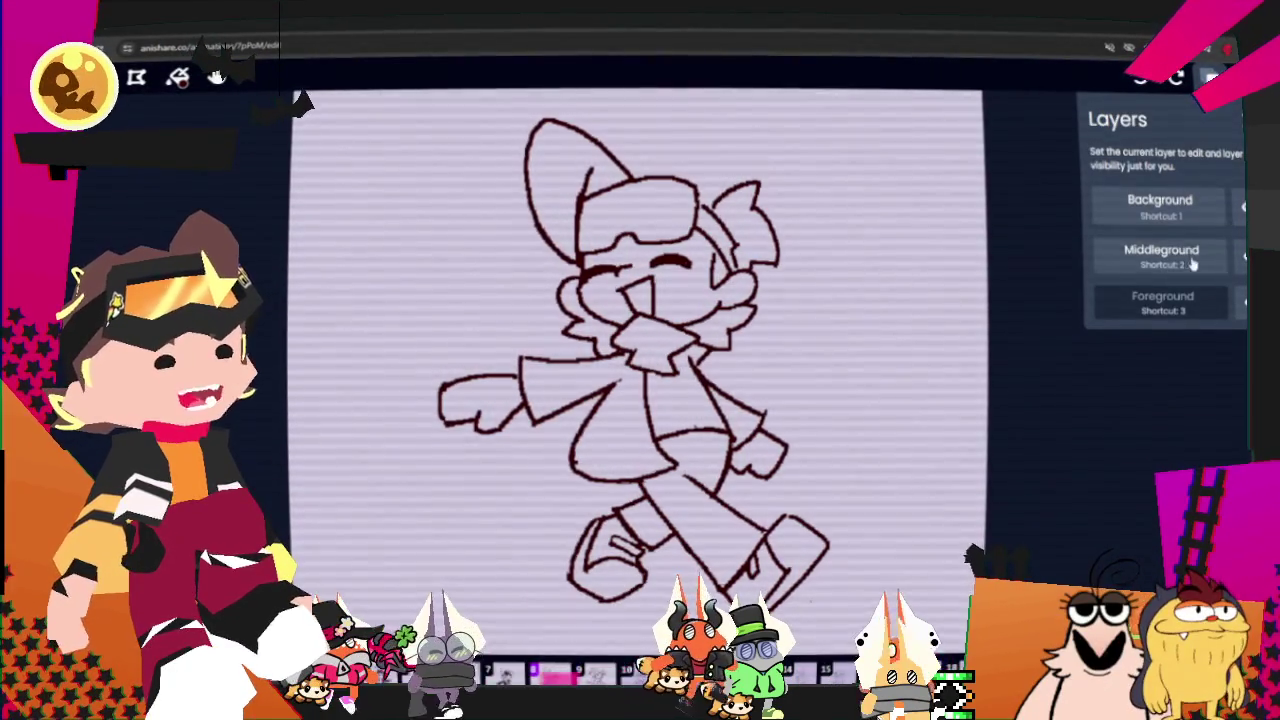
pyautogui.click(1190, 260)
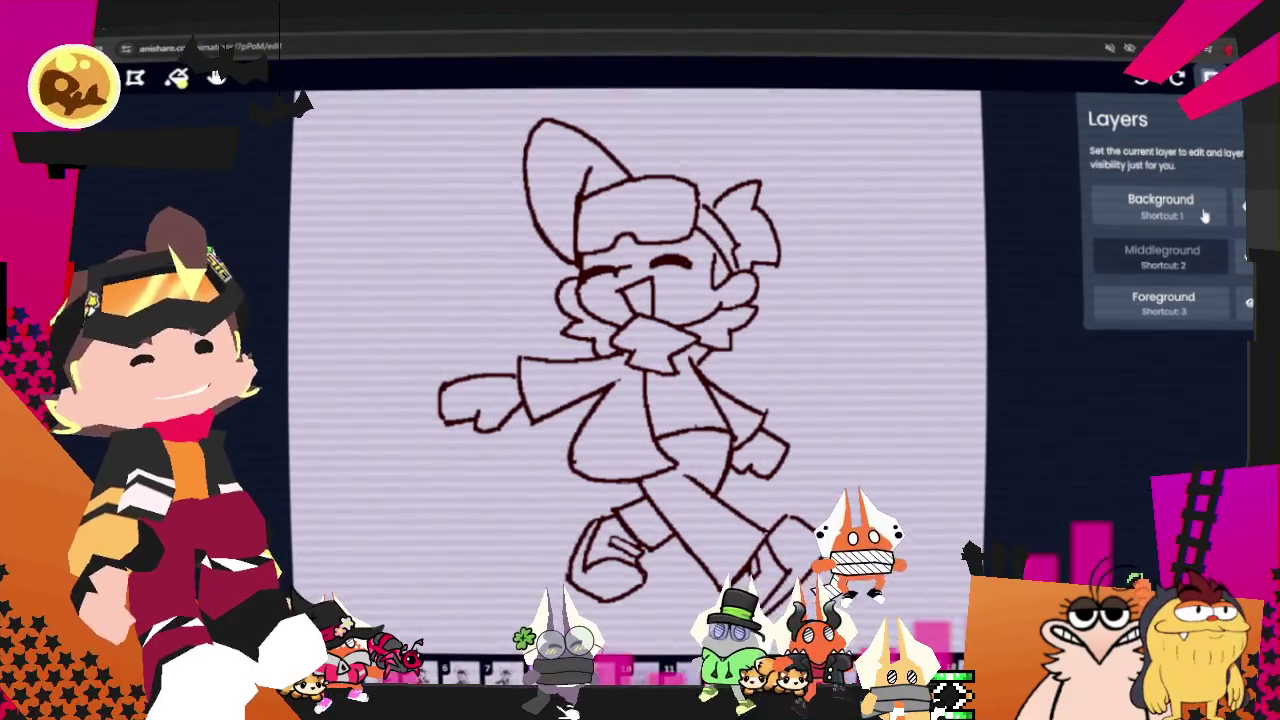
pyautogui.press('1')
pyautogui.press('b')
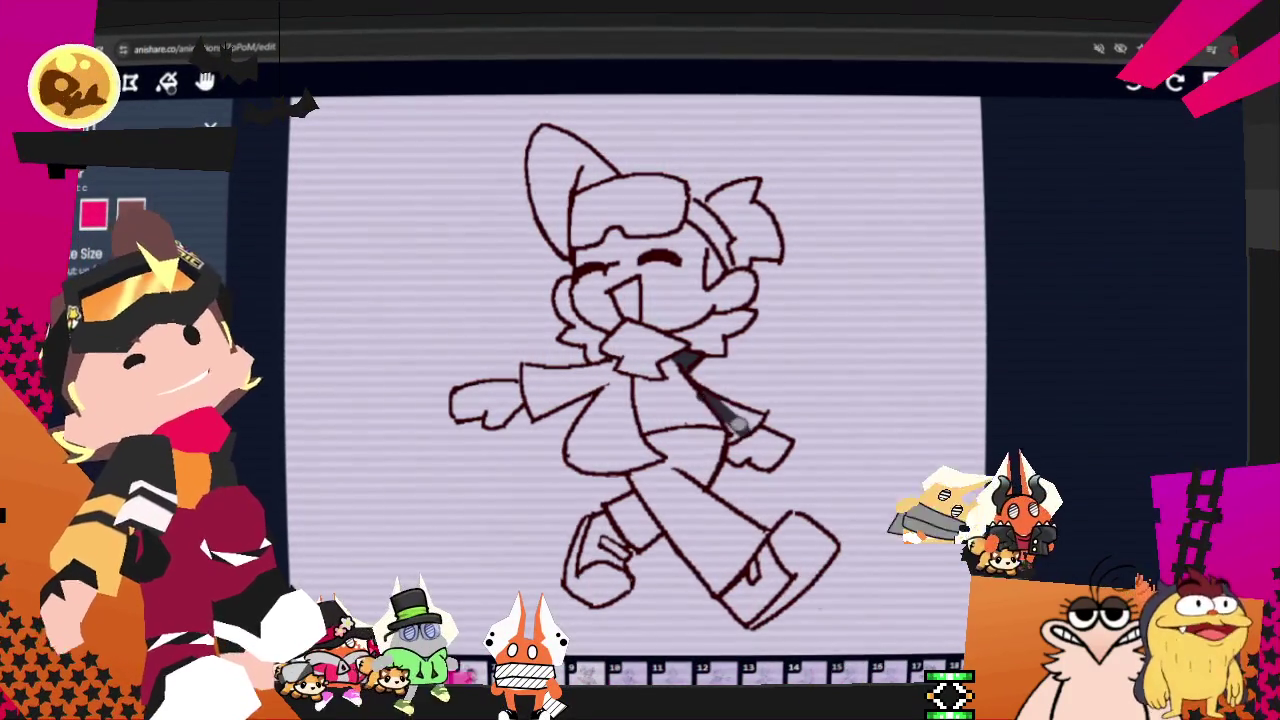
# Step: Paint the collar, left torso and left shoulder of the jacket dark
pyautogui.moveTo(717, 400); pyautogui.dragTo(735, 428)
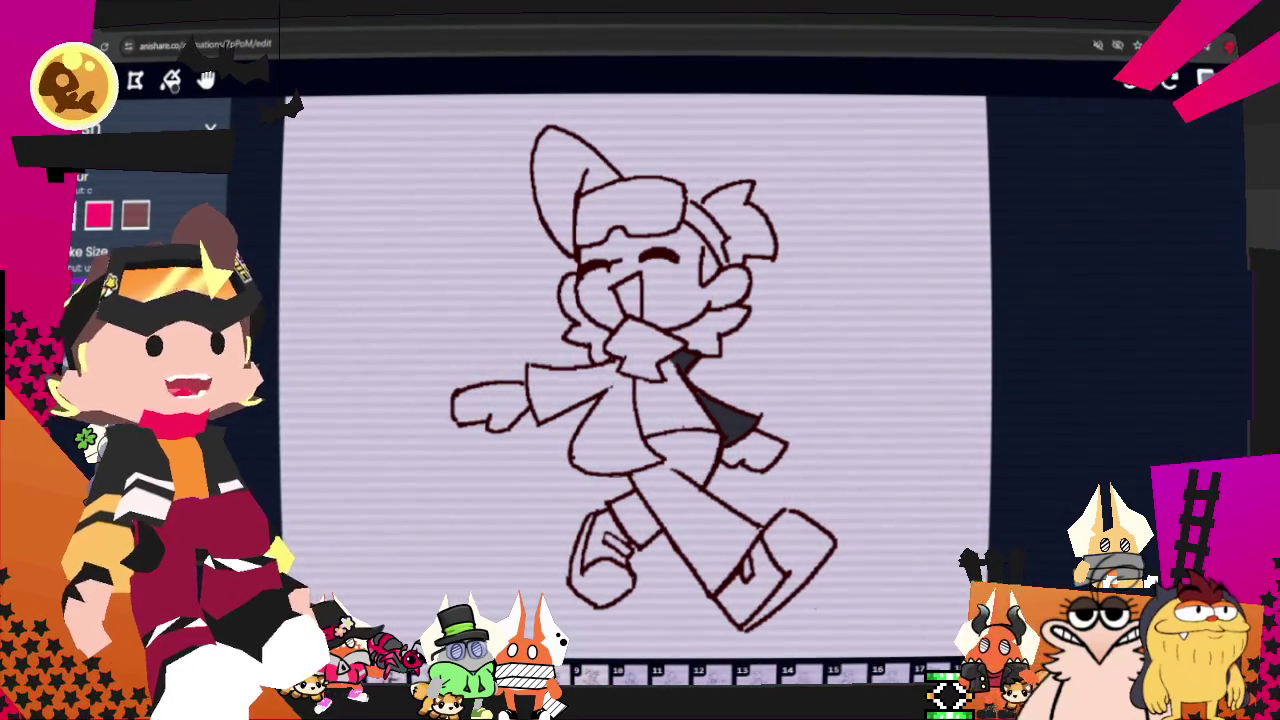
pyautogui.moveTo(575, 460); pyautogui.dragTo(603, 420)
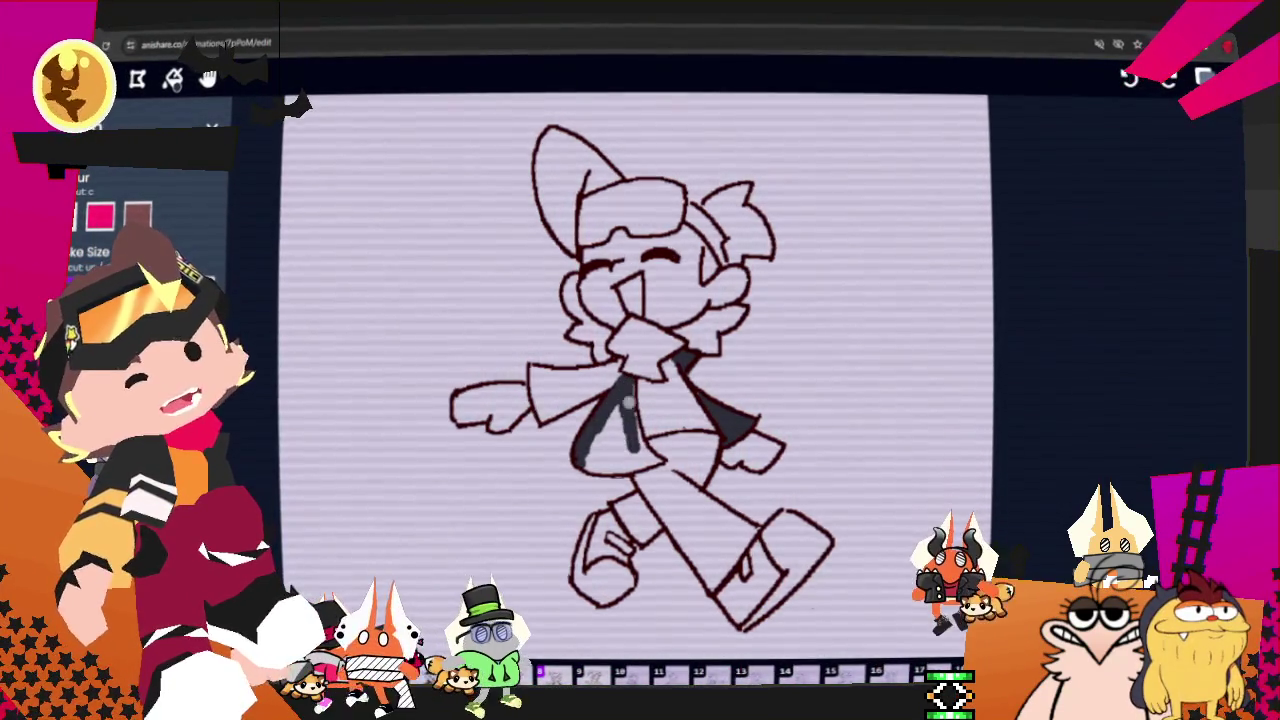
pyautogui.moveTo(639, 446)
pyautogui.mouseDown()
pyautogui.moveTo(591, 466)
pyautogui.moveTo(679, 459)
pyautogui.mouseUp()
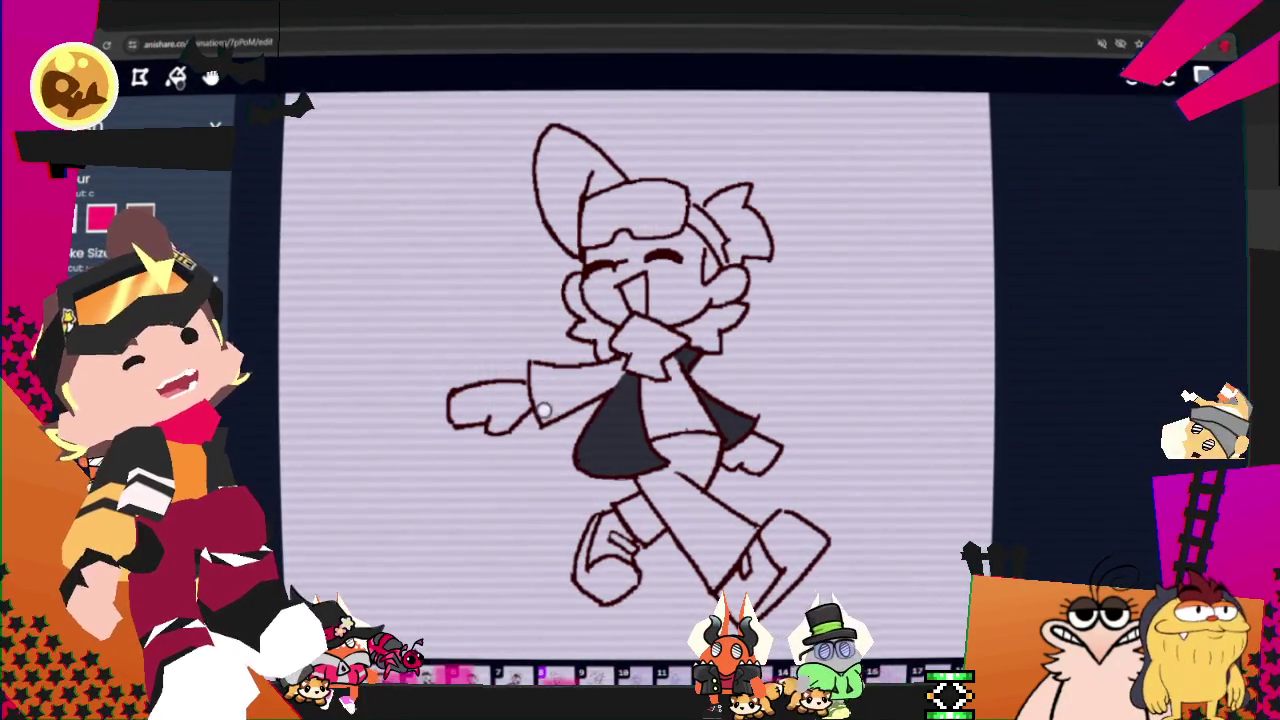
pyautogui.moveTo(535, 368)
pyautogui.mouseDown()
pyautogui.moveTo(541, 404)
pyautogui.moveTo(620, 367)
pyautogui.moveTo(554, 406)
pyautogui.moveTo(562, 392)
pyautogui.mouseUp()
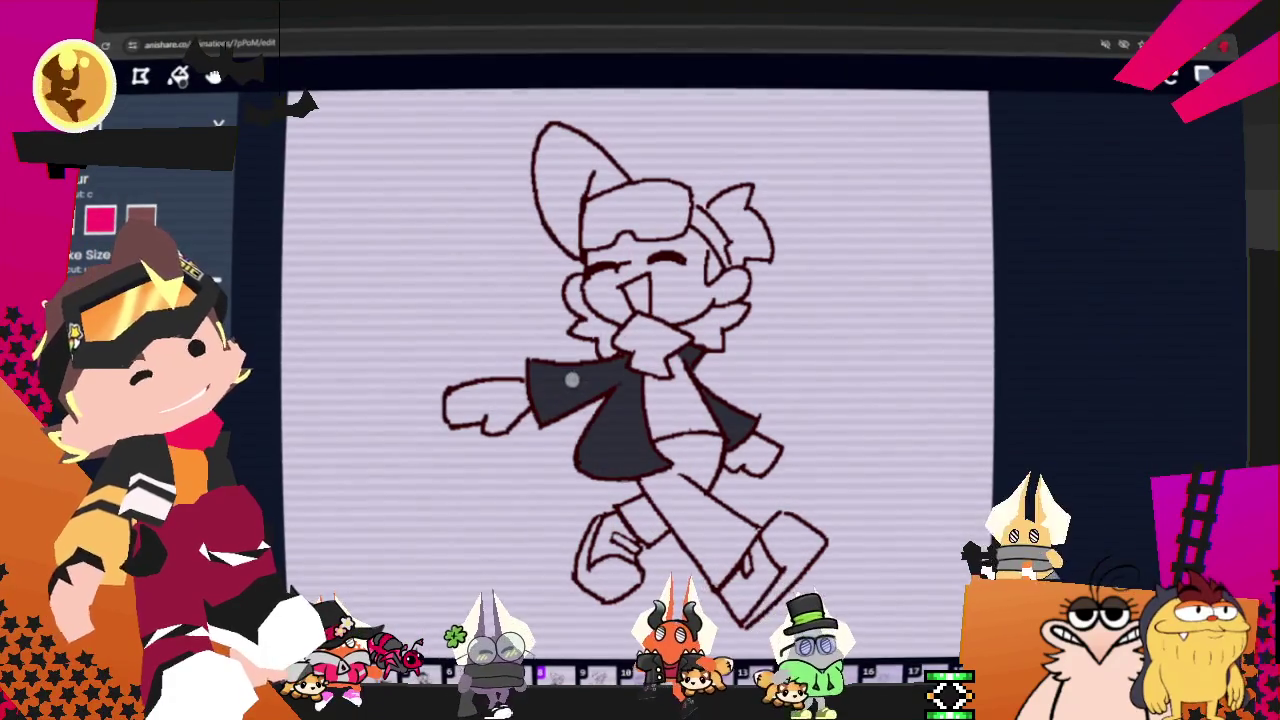
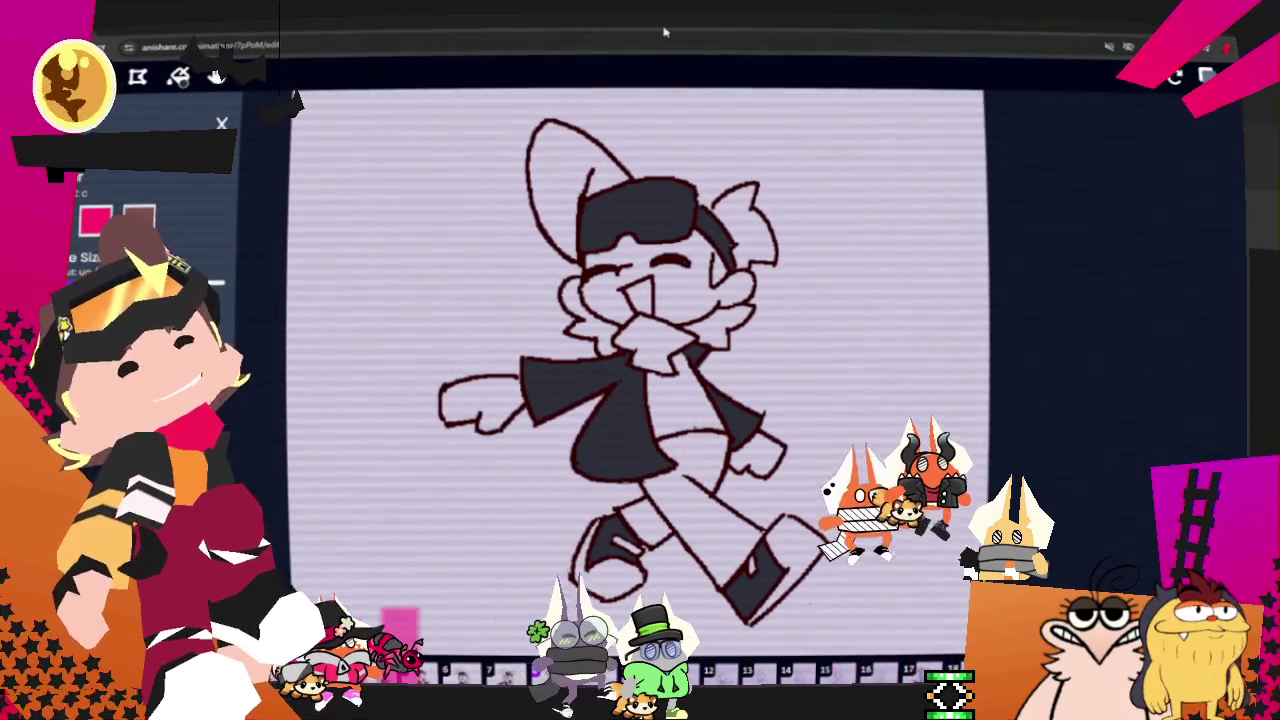
# Step: Move to the fully coloured frame, show the Layers list and frame controls, and step through frames
pyautogui.press('Right')
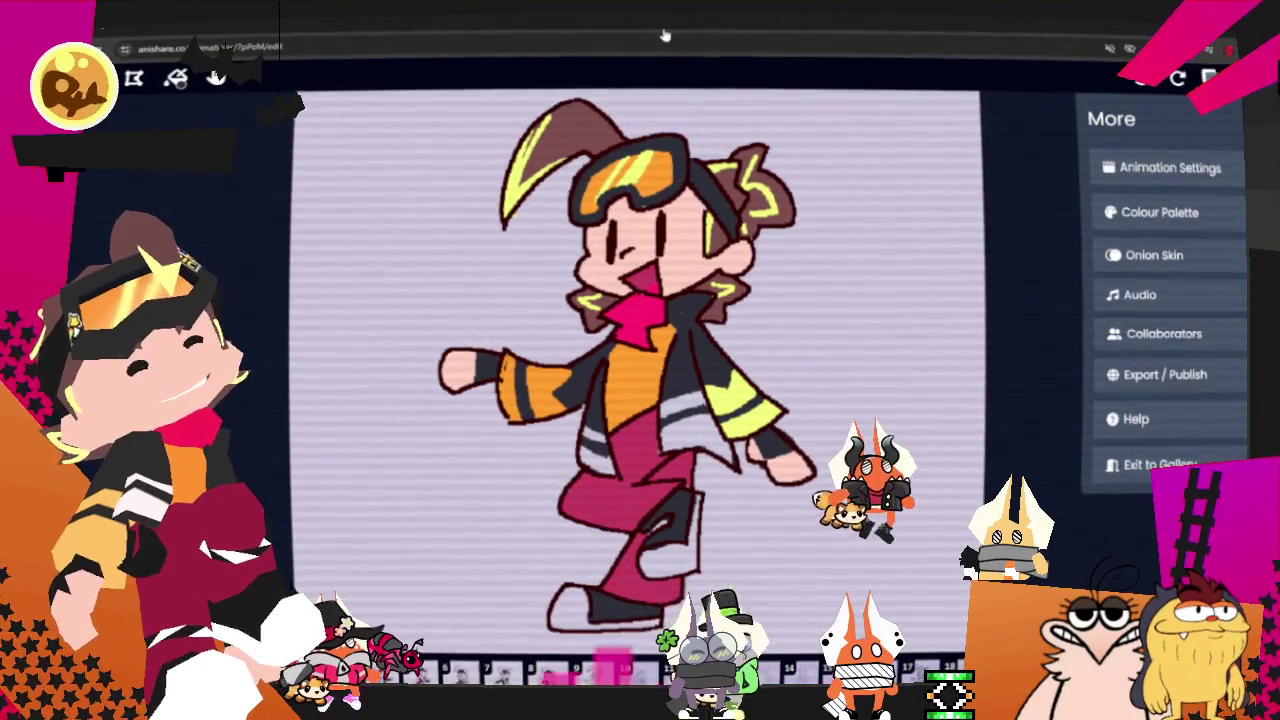
pyautogui.press('l')
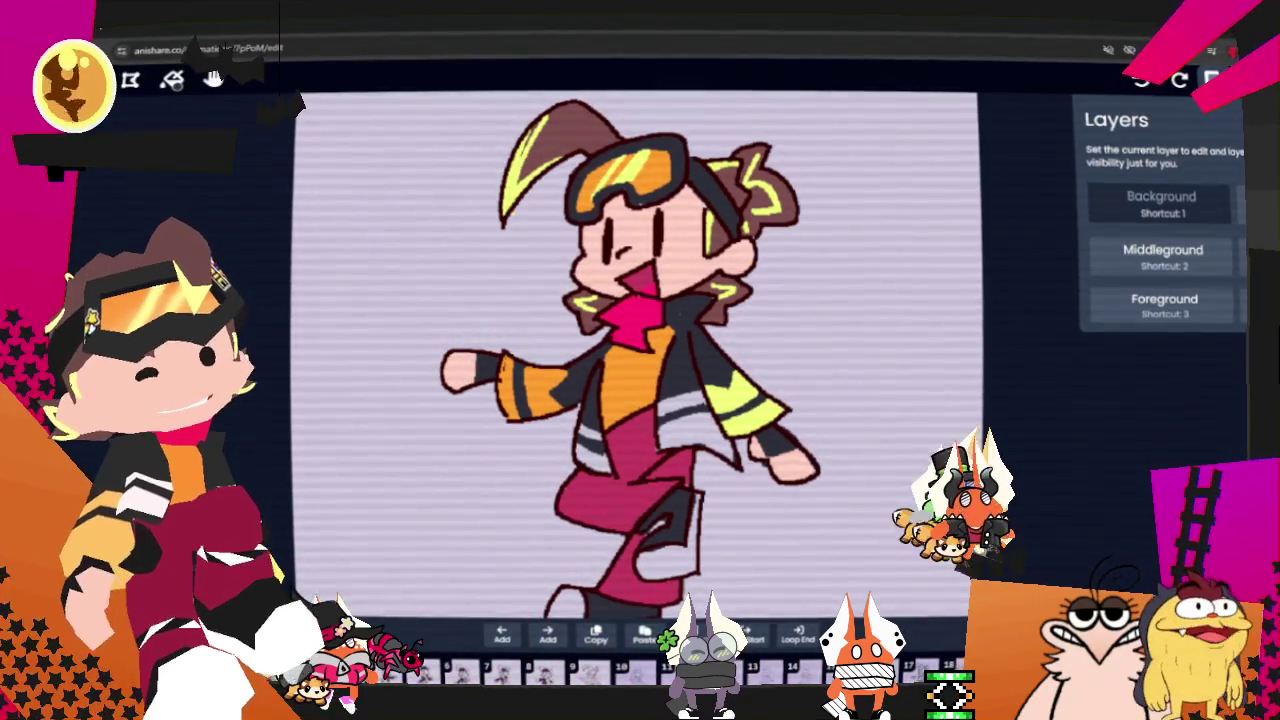
pyautogui.click(620, 668)
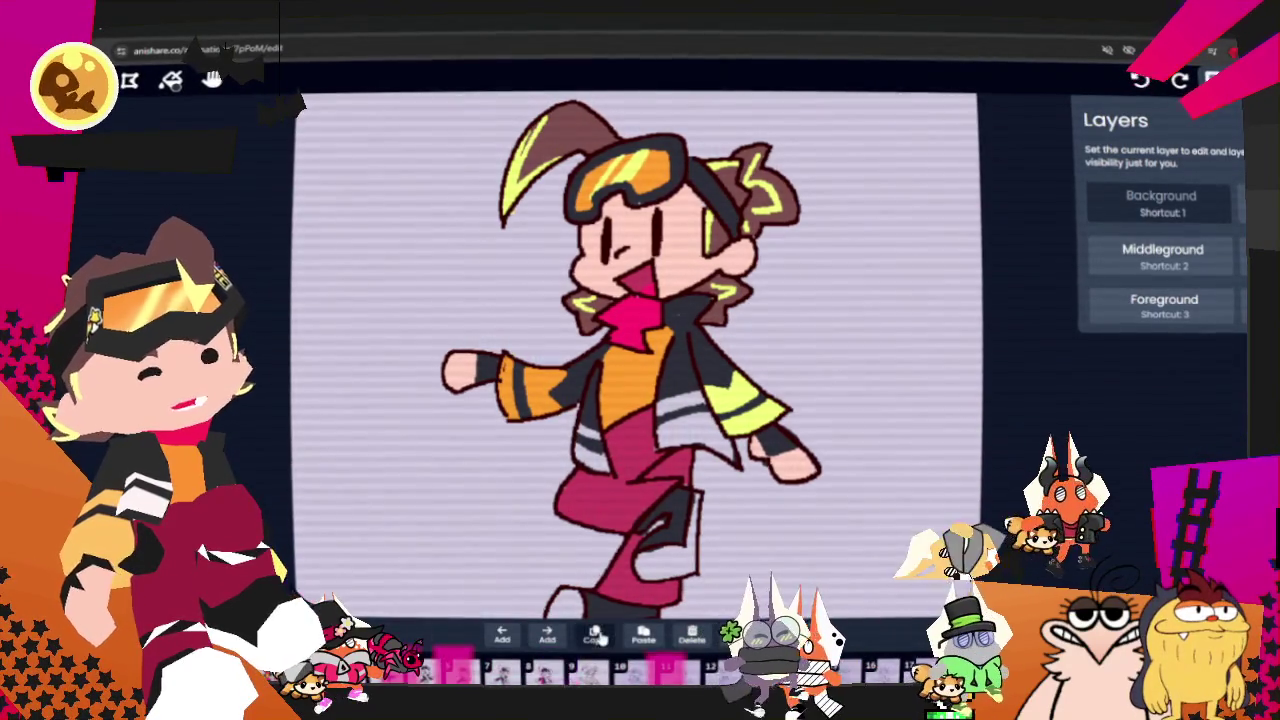
pyautogui.press('Right')
pyautogui.press('Right')
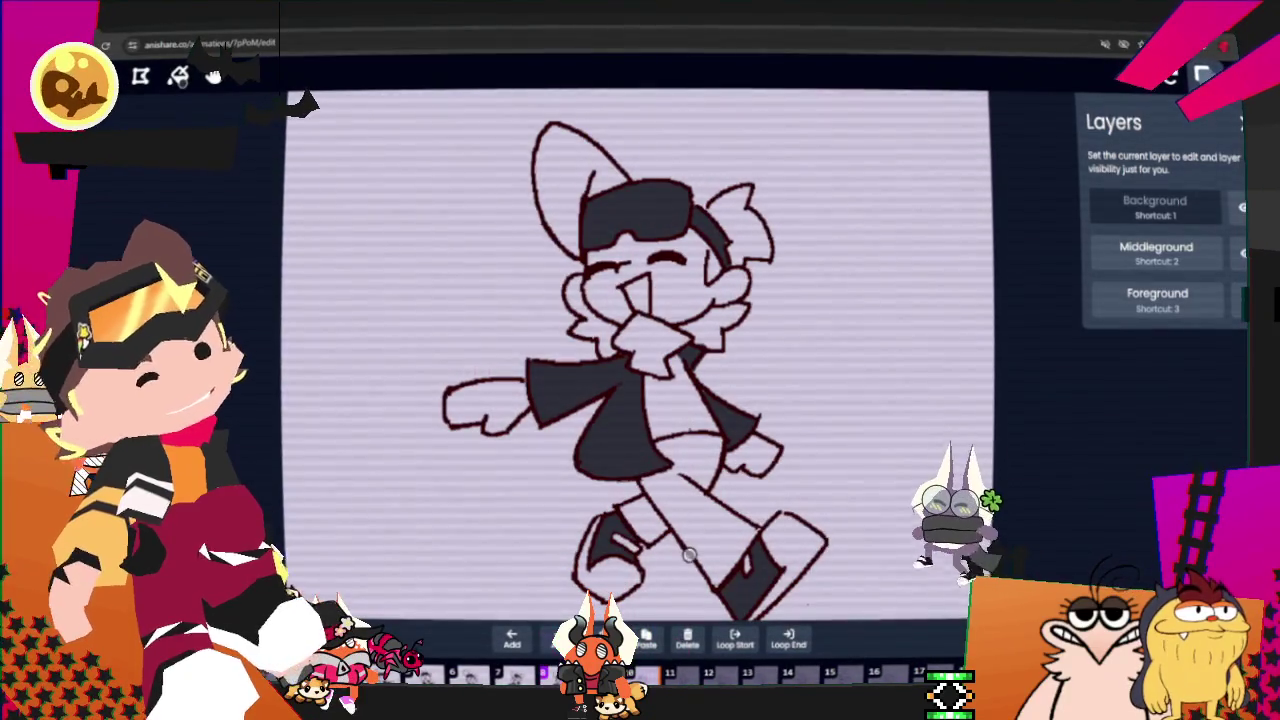
# Step: Brush two light grey stripes across the lower black jacket, then play the walk cycle to preview
pyautogui.press('e')
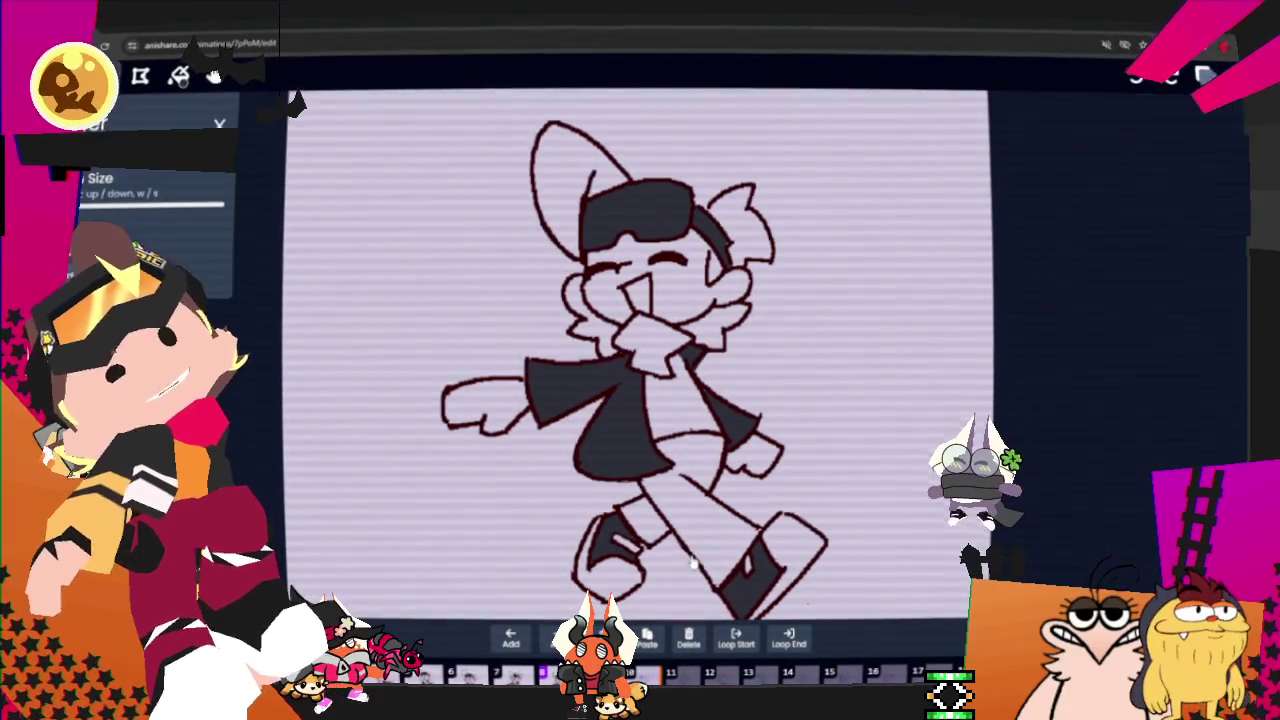
pyautogui.moveTo(580, 466); pyautogui.dragTo(681, 453)
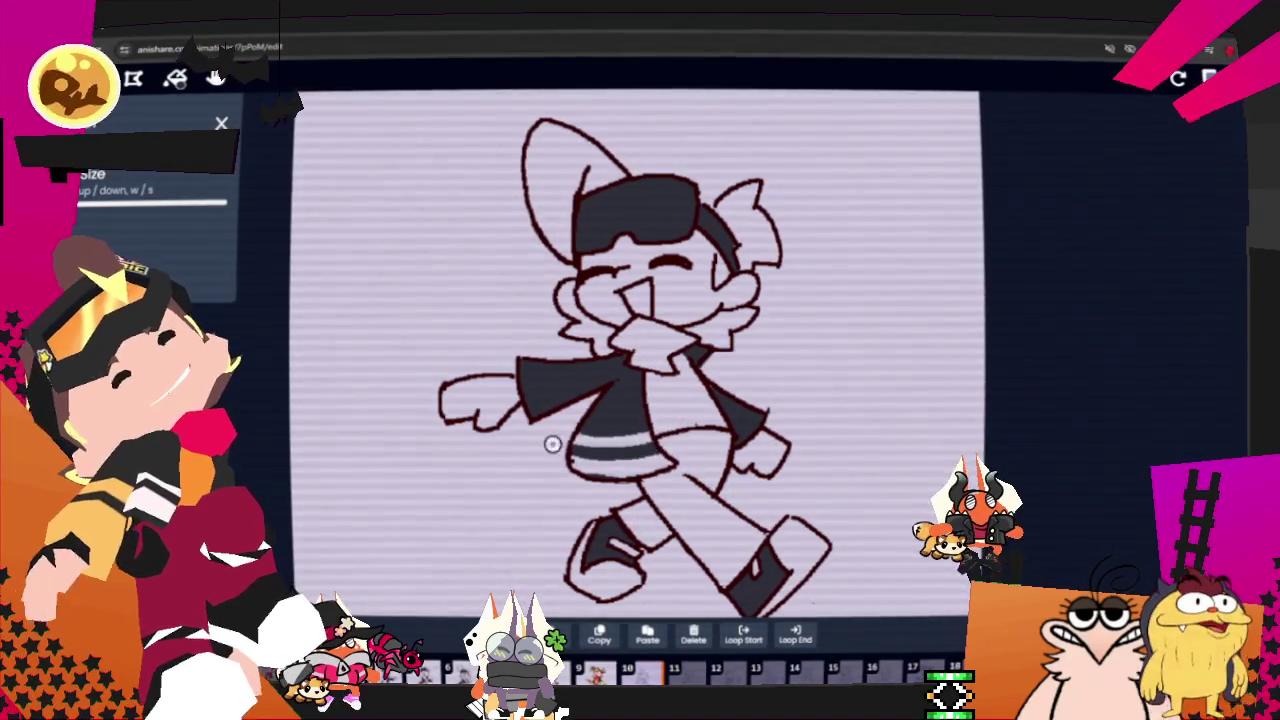
pyautogui.press('ctrl')
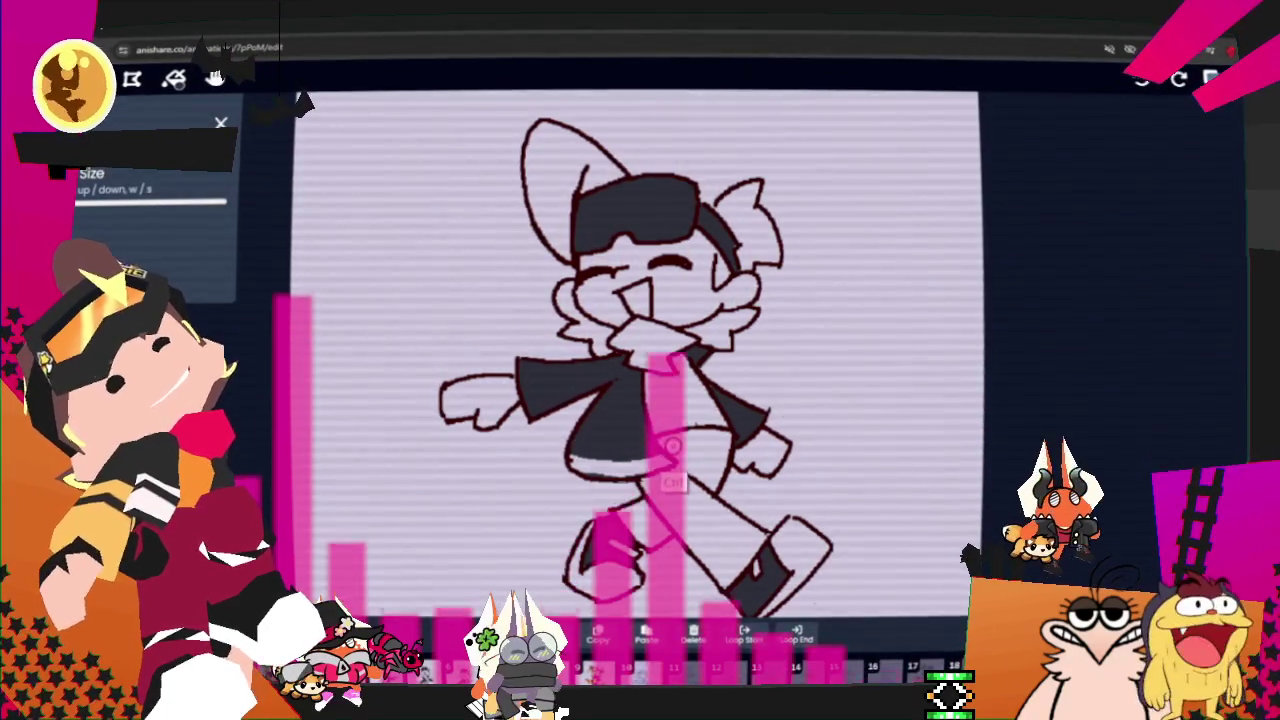
pyautogui.moveTo(540, 449); pyautogui.dragTo(670, 449)
pyautogui.moveTo(575, 432)
pyautogui.mouseDown()
pyautogui.moveTo(632, 432)
pyautogui.moveTo(589, 436)
pyautogui.mouseUp()
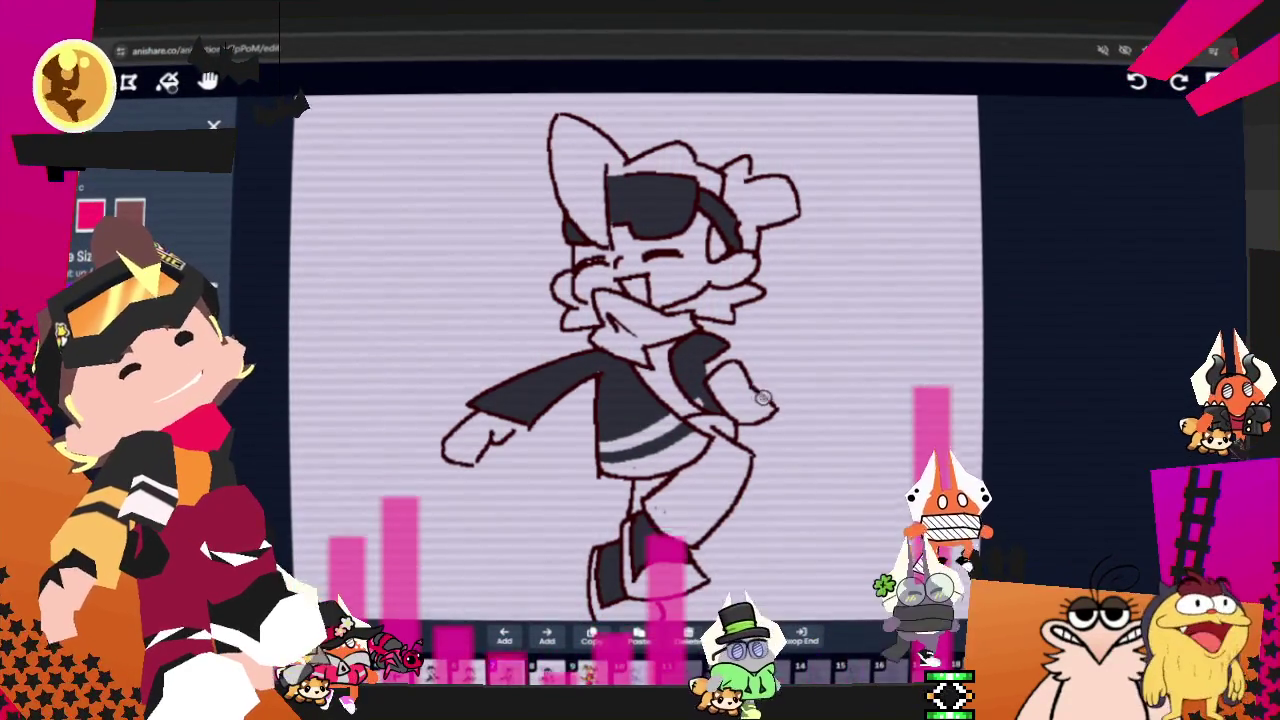
pyautogui.press('space')
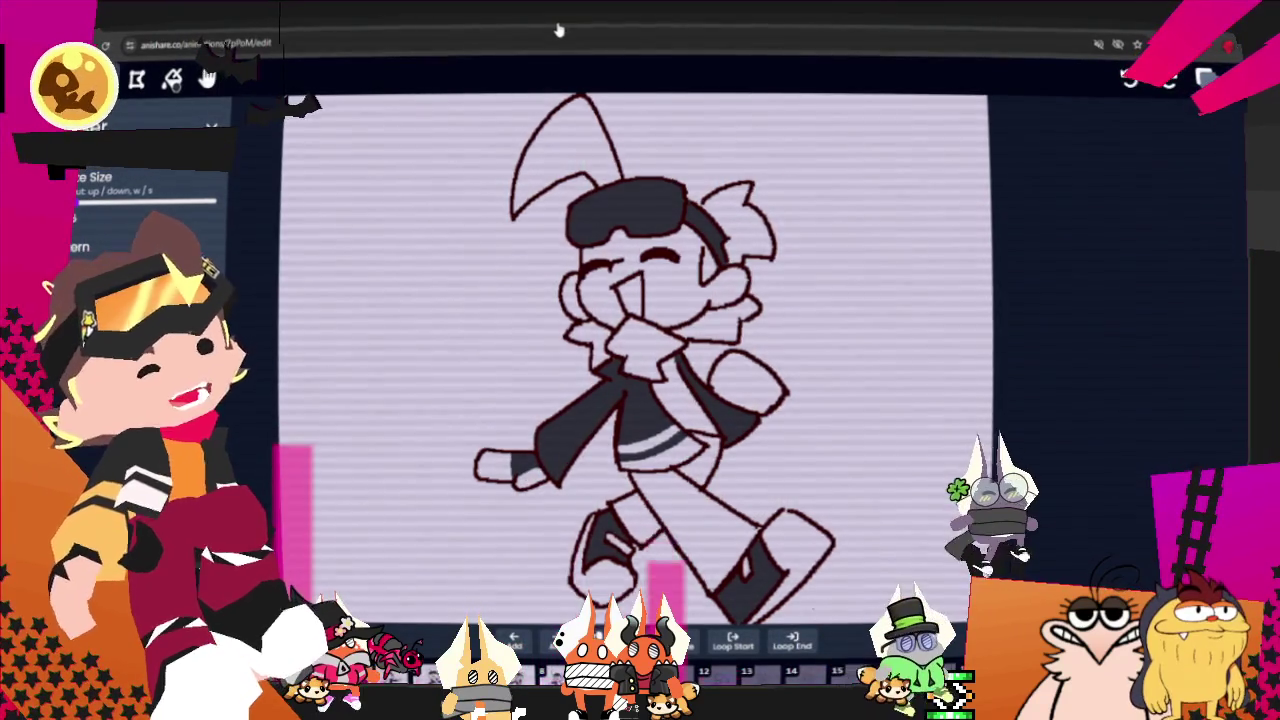
pyautogui.scroll(2, 281, 278)
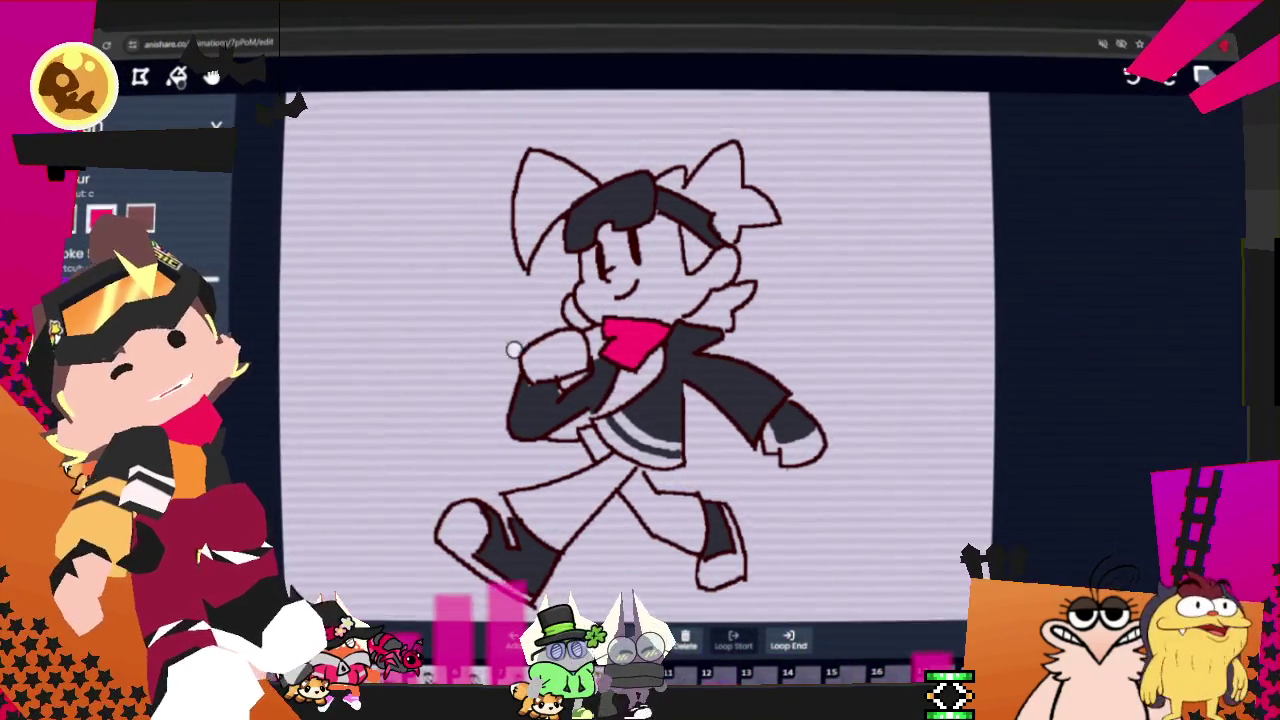
# Step: Paint both trouser legs and the hip pink on the stride frame
pyautogui.moveTo(545, 530); pyautogui.dragTo(572, 535)
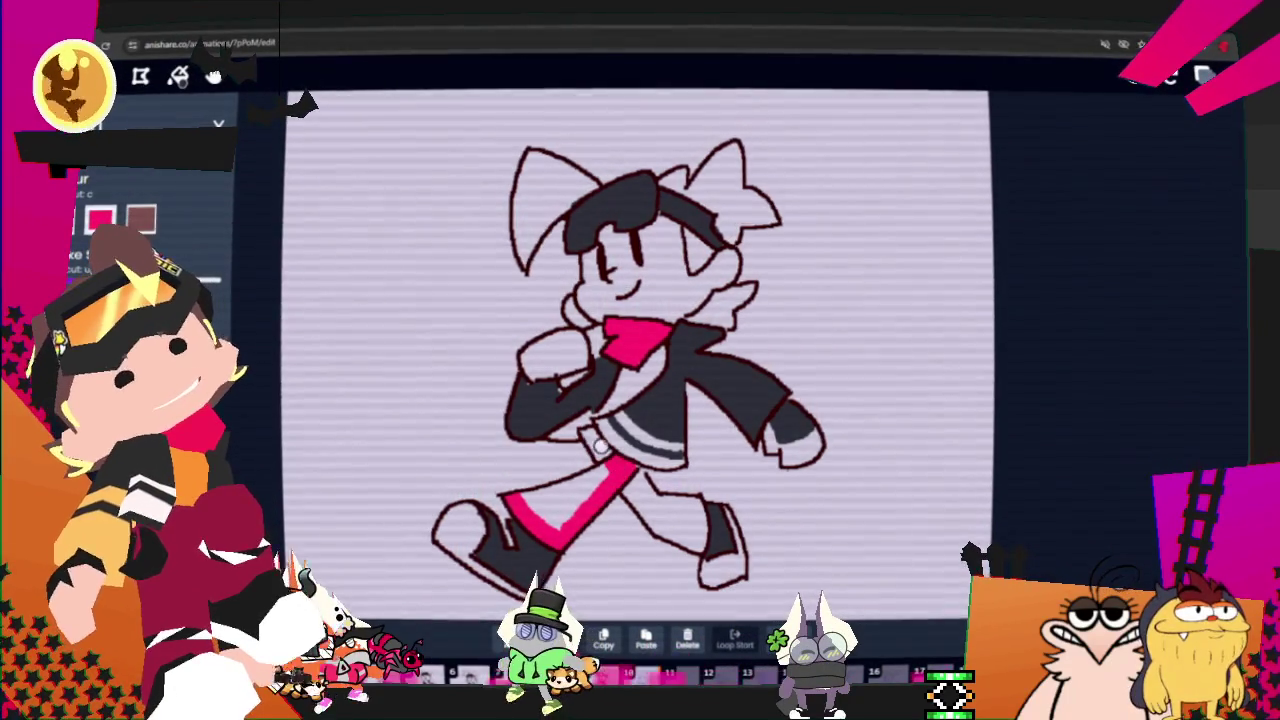
pyautogui.moveTo(599, 445); pyautogui.dragTo(590, 440)
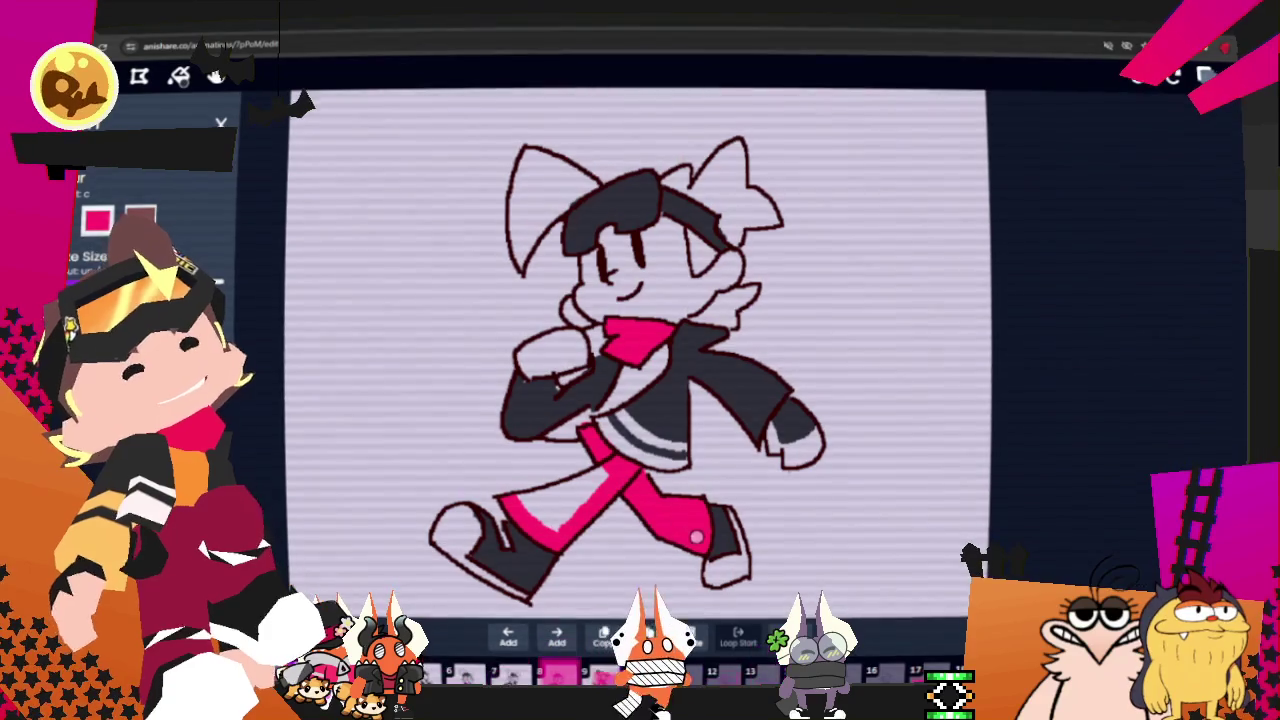
pyautogui.moveTo(558, 531); pyautogui.dragTo(546, 521)
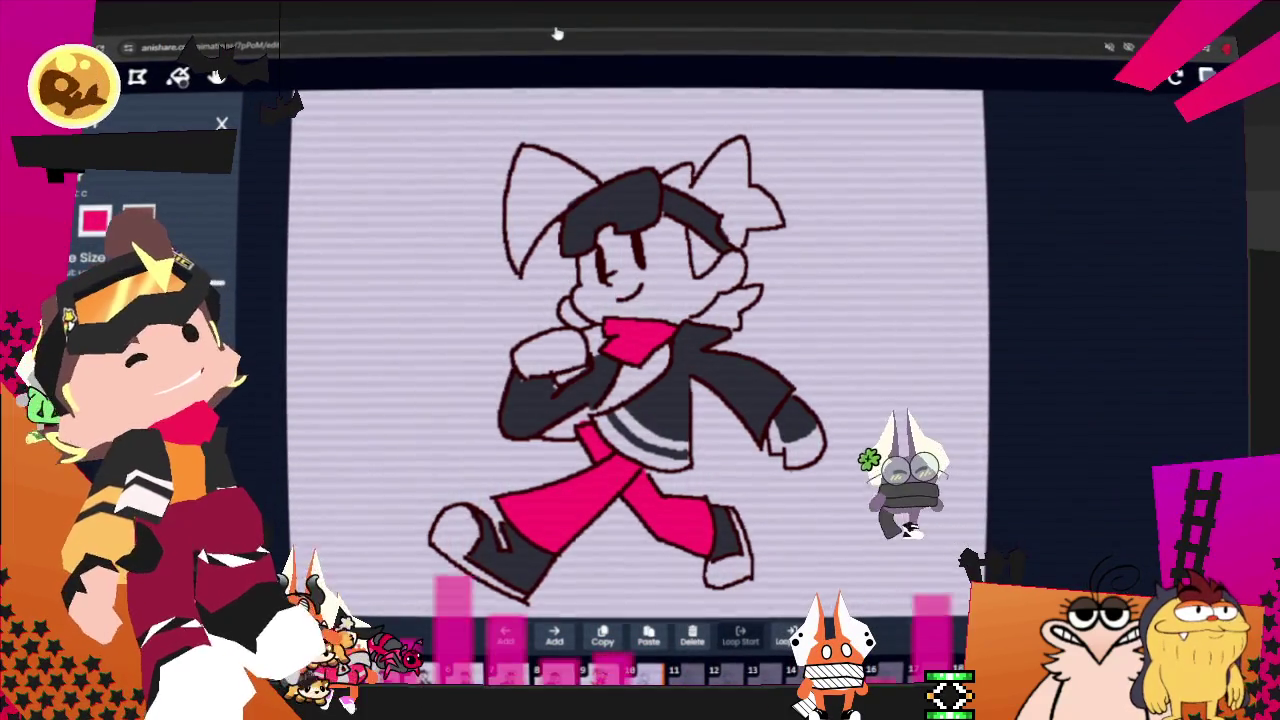
# Step: On the next frame, paint the scarf and the trousers pink
pyautogui.press('Right')
pyautogui.moveTo(610, 343); pyautogui.dragTo(628, 320)
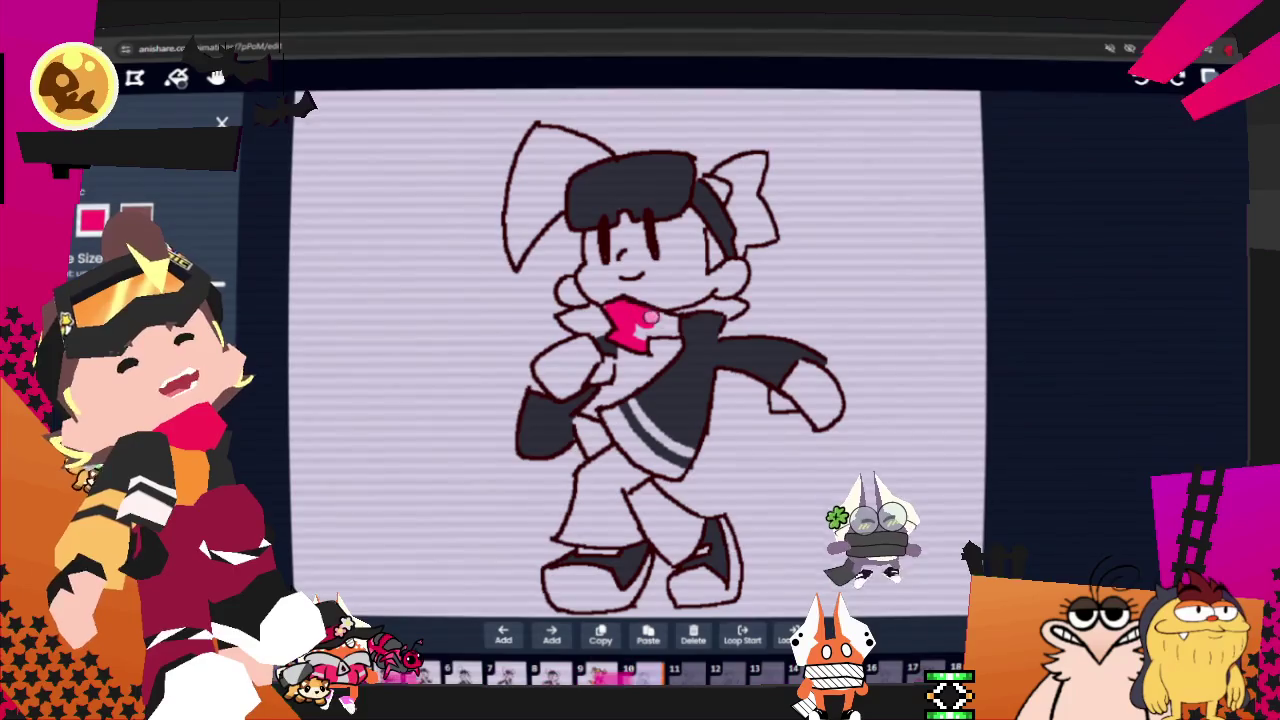
pyautogui.moveTo(677, 325); pyautogui.dragTo(652, 328)
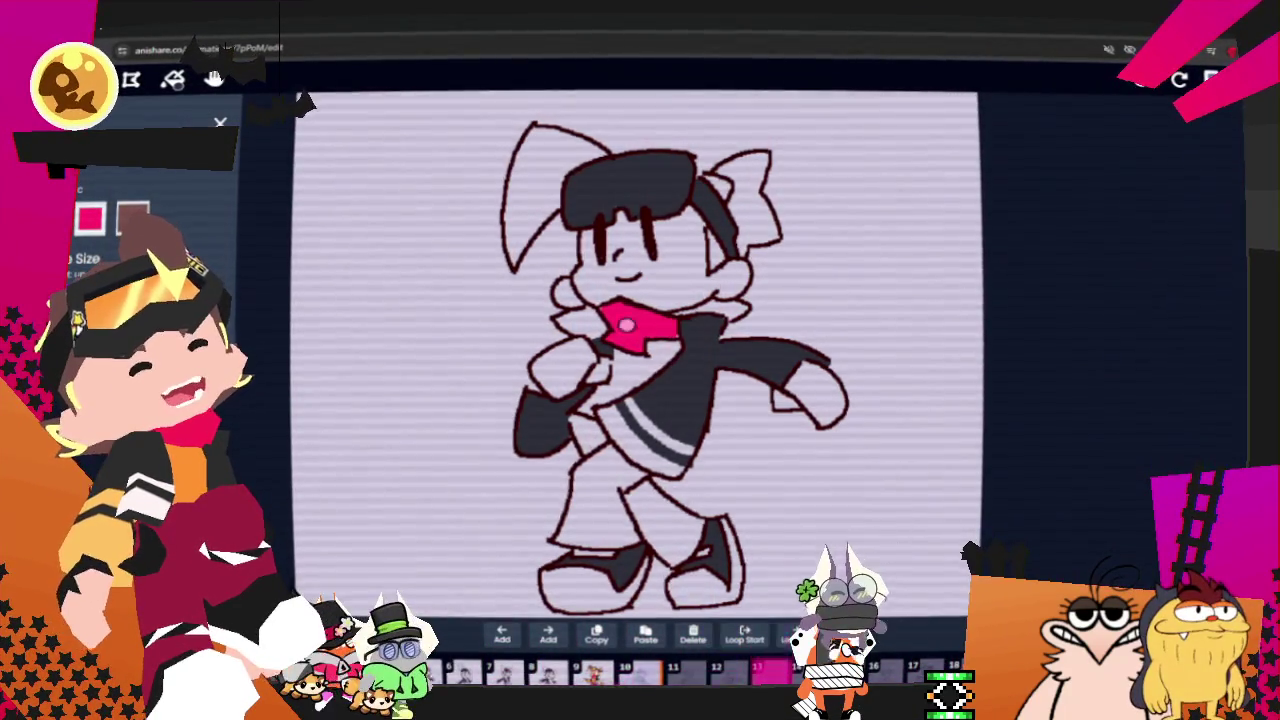
pyautogui.moveTo(603, 484)
pyautogui.mouseDown()
pyautogui.moveTo(583, 430)
pyautogui.moveTo(697, 523)
pyautogui.moveTo(612, 487)
pyautogui.moveTo(628, 538)
pyautogui.moveTo(592, 480)
pyautogui.moveTo(587, 430)
pyautogui.mouseUp()
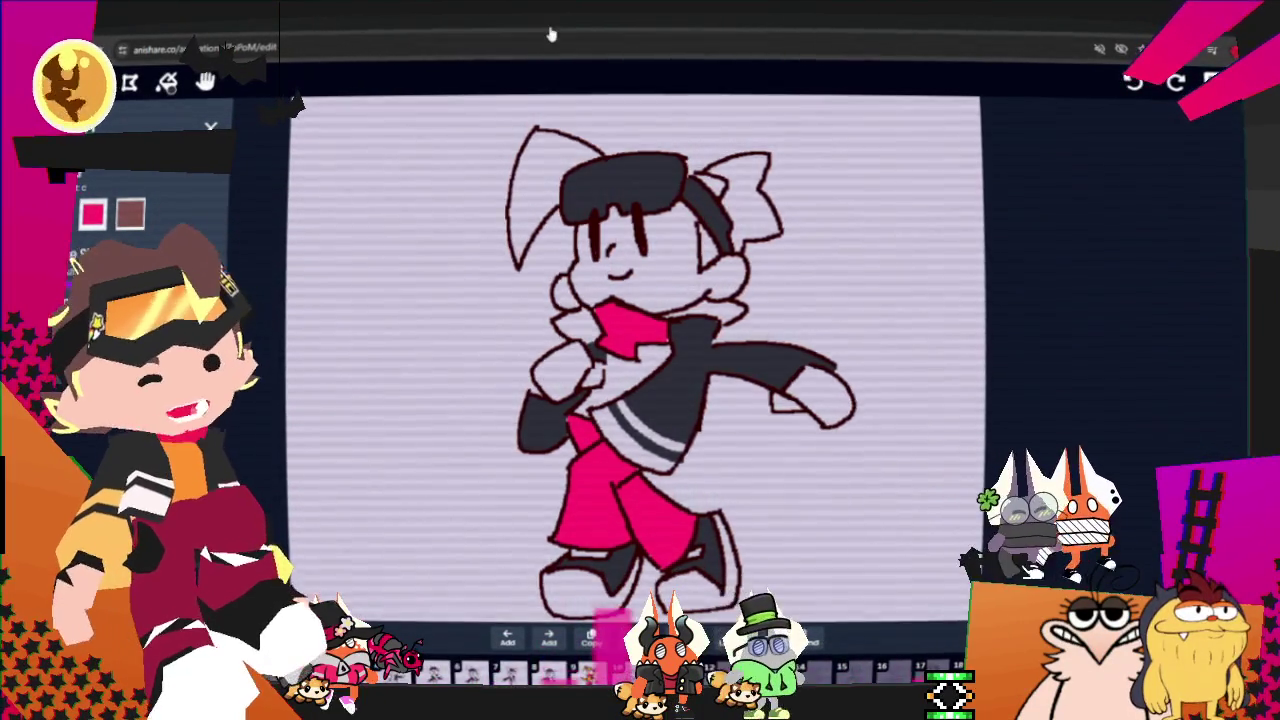
# Step: On the following frame, brush the leg and collar scarf pink, filling white gaps, then advance a frame
pyautogui.press('Right')
pyautogui.moveTo(614, 468)
pyautogui.mouseDown()
pyautogui.moveTo(548, 536)
pyautogui.moveTo(533, 490)
pyautogui.moveTo(548, 497)
pyautogui.moveTo(587, 441)
pyautogui.moveTo(606, 440)
pyautogui.mouseUp()
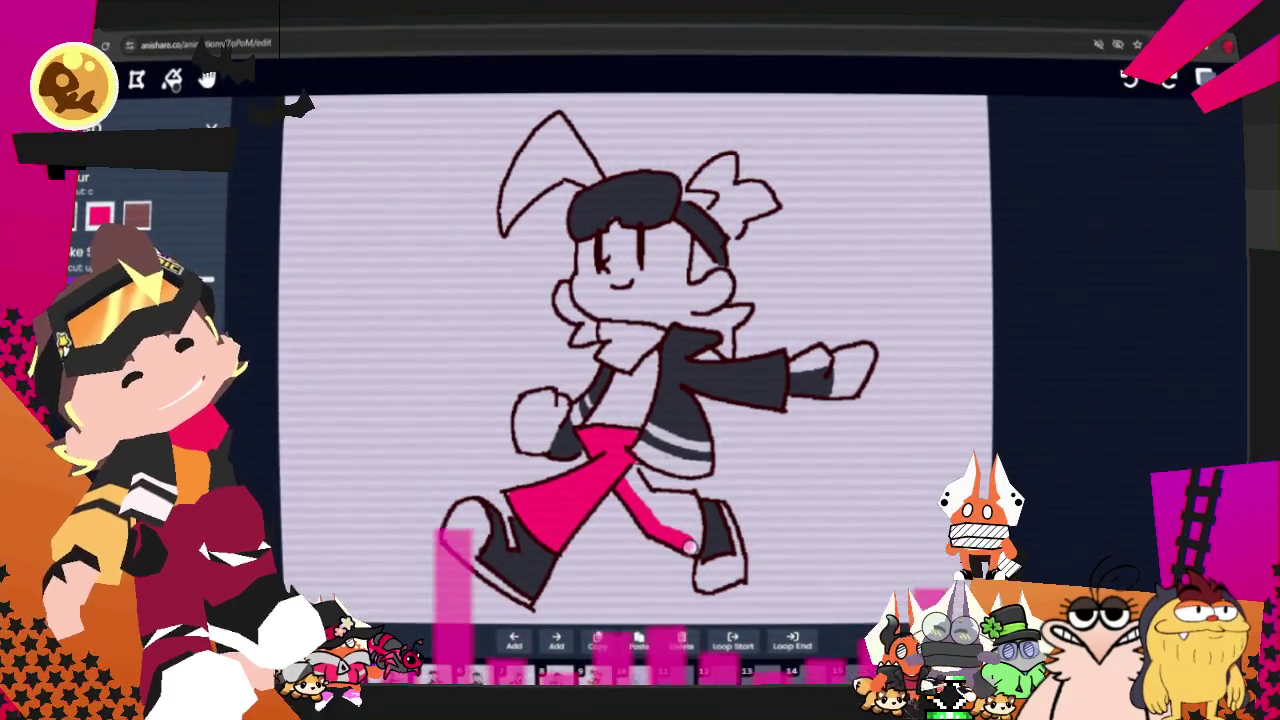
pyautogui.moveTo(687, 500); pyautogui.dragTo(630, 468)
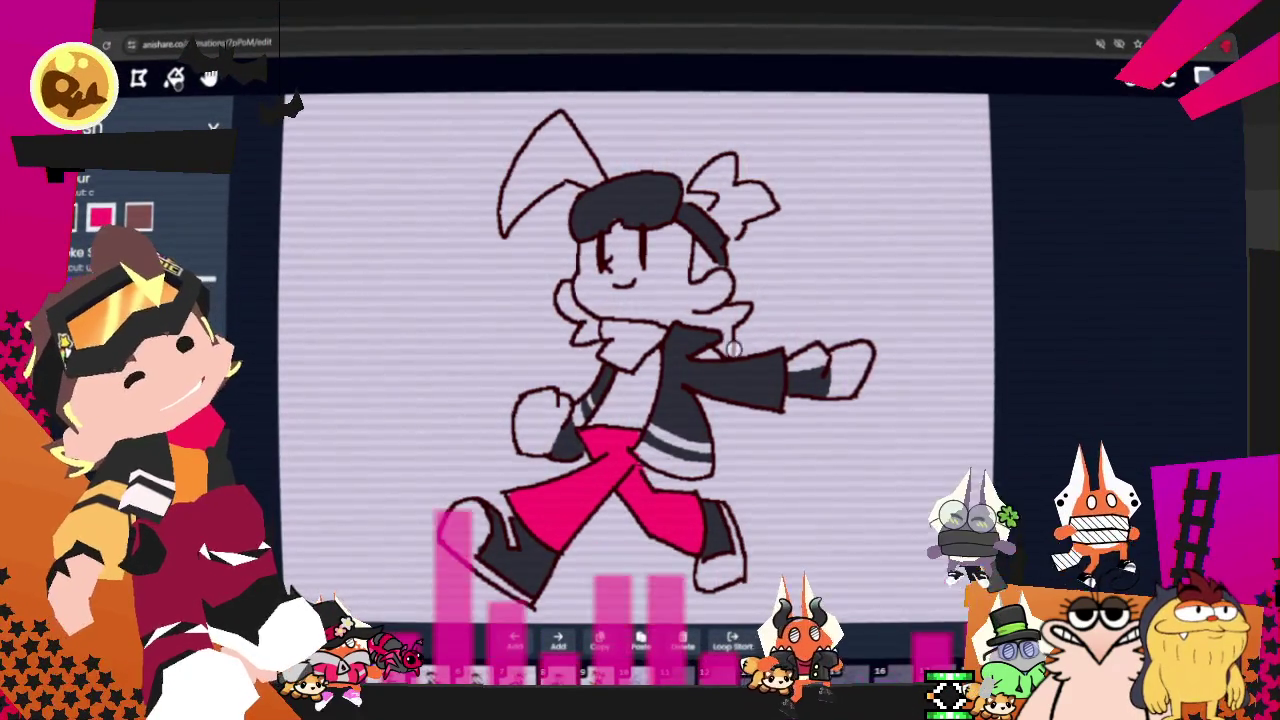
pyautogui.moveTo(612, 356)
pyautogui.mouseDown()
pyautogui.moveTo(628, 330)
pyautogui.moveTo(645, 346)
pyautogui.mouseUp()
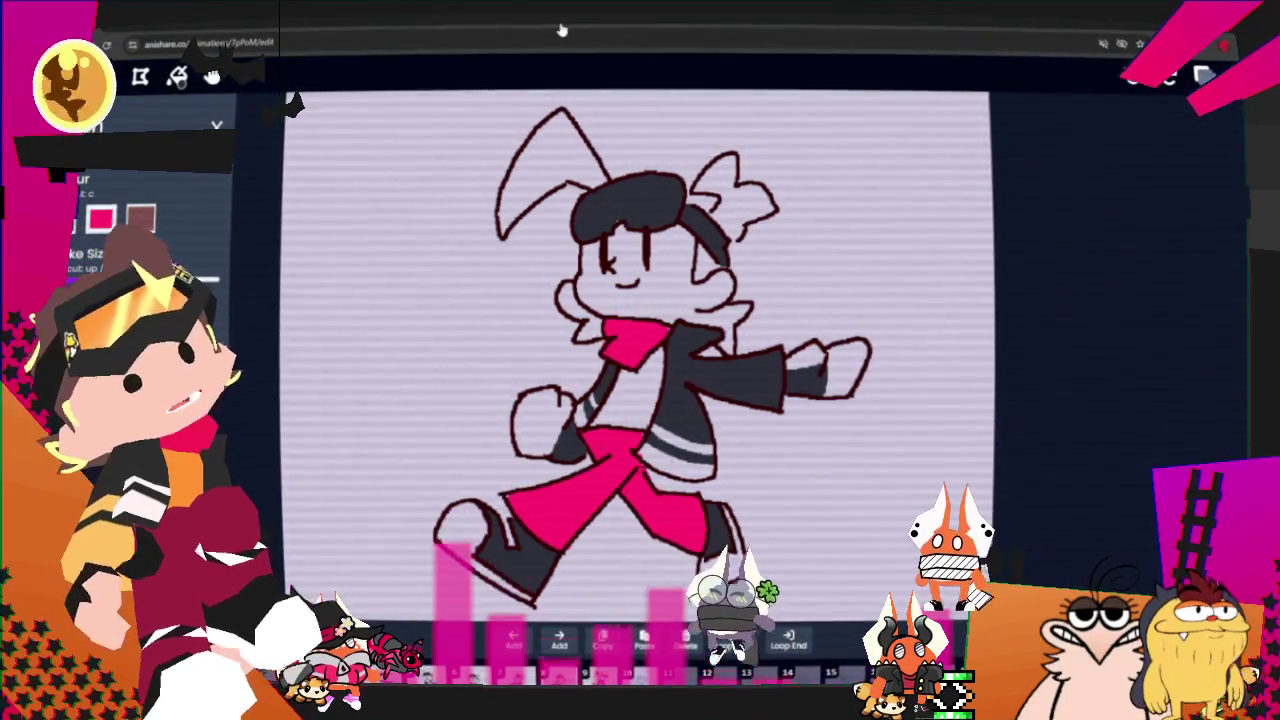
pyautogui.press('Right')
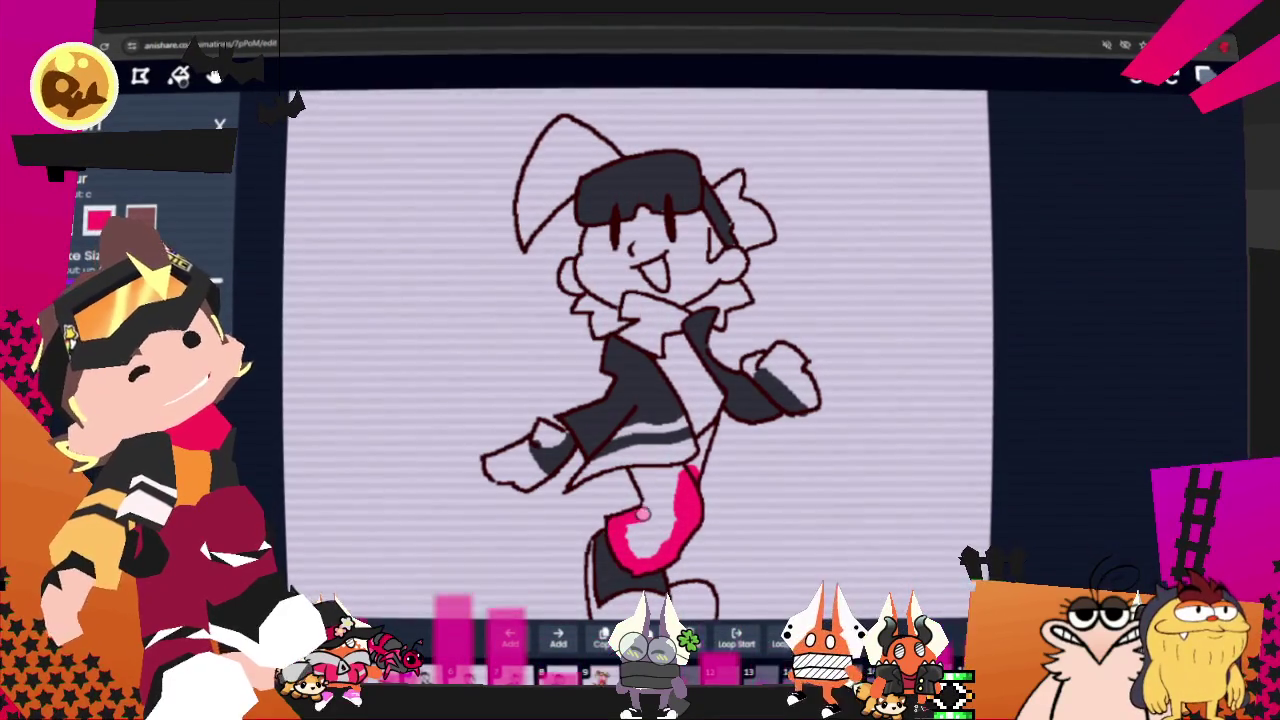
# Step: Fill remaining white in the trousers pink, undo the stray chest stroke, and enlarge the pink collar scarf
pyautogui.moveTo(650, 510)
pyautogui.mouseDown()
pyautogui.moveTo(667, 471)
pyautogui.moveTo(655, 500)
pyautogui.moveTo(707, 438)
pyautogui.mouseUp()
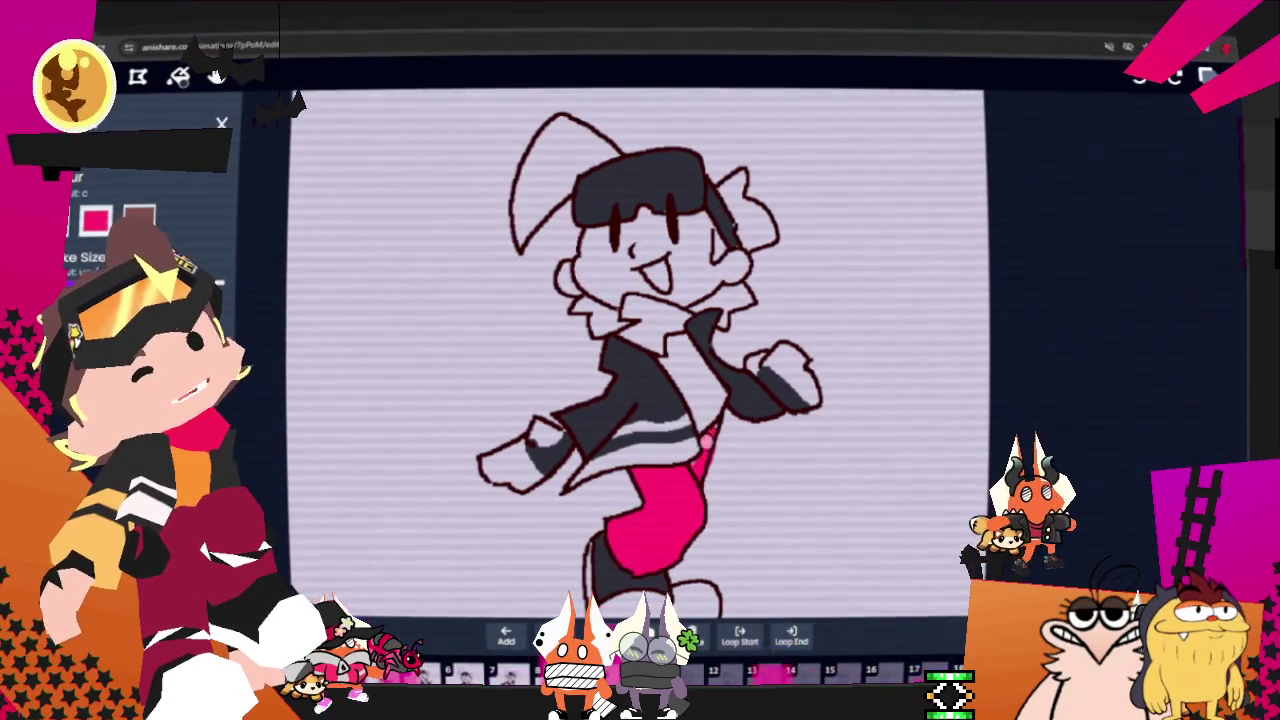
pyautogui.scroll(-2, 200, 260)
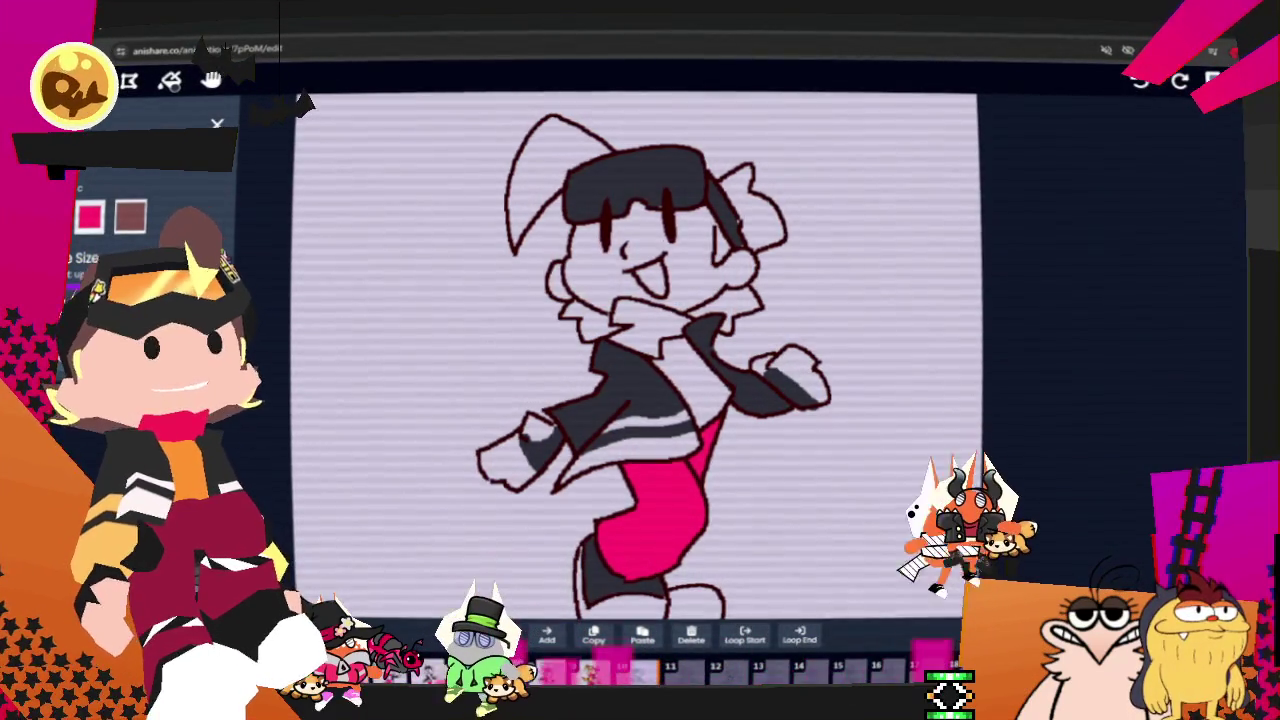
pyautogui.scroll(-2, 728, 330)
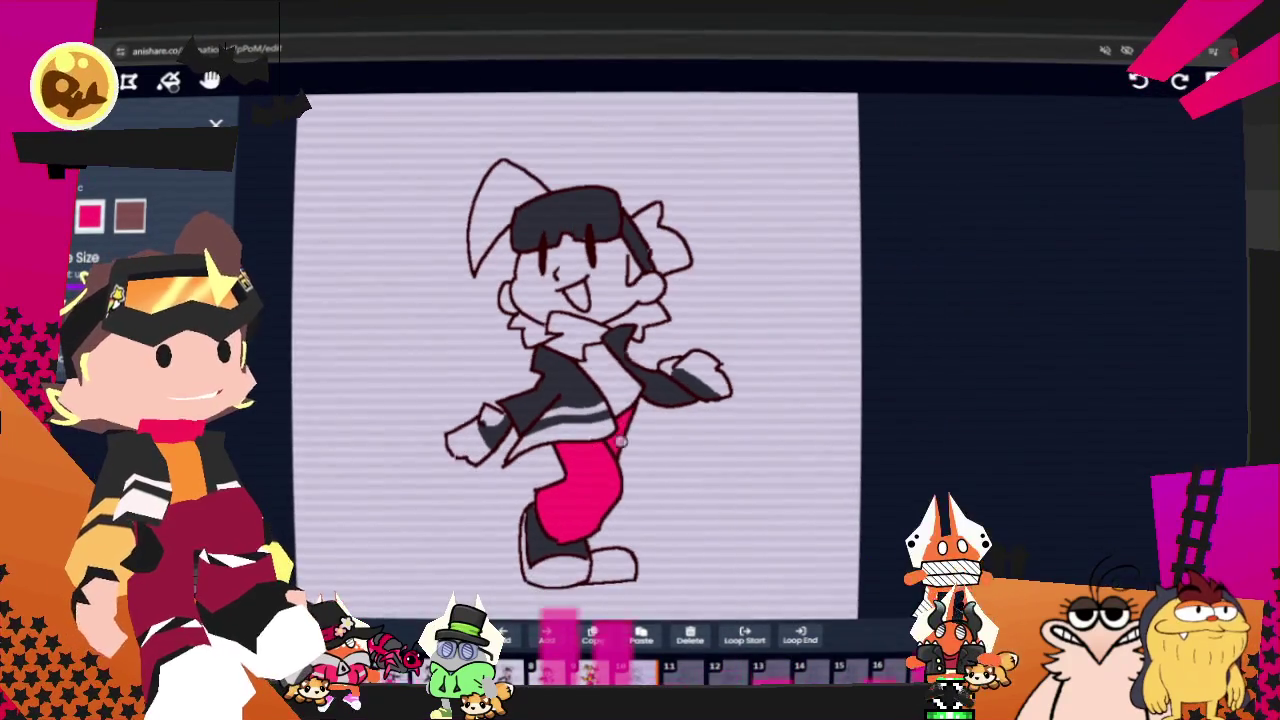
pyautogui.scroll(2, 728, 330)
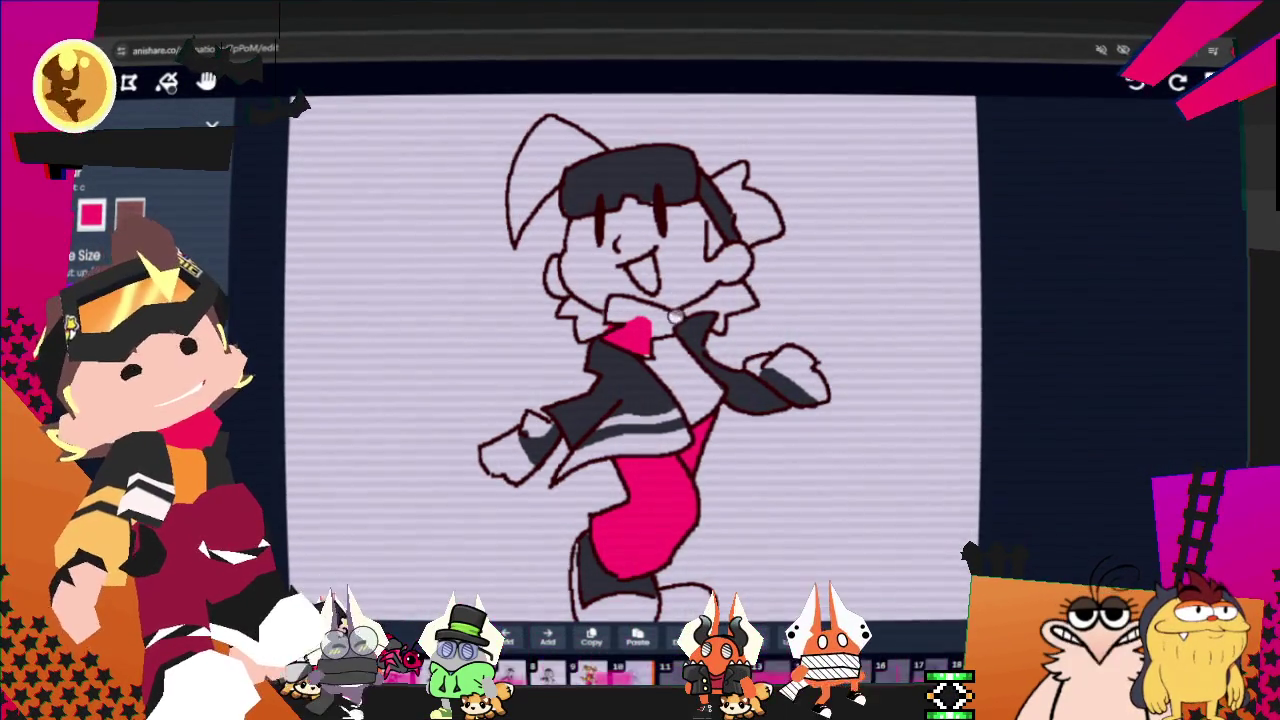
pyautogui.hotkey('ctrl', 'z')
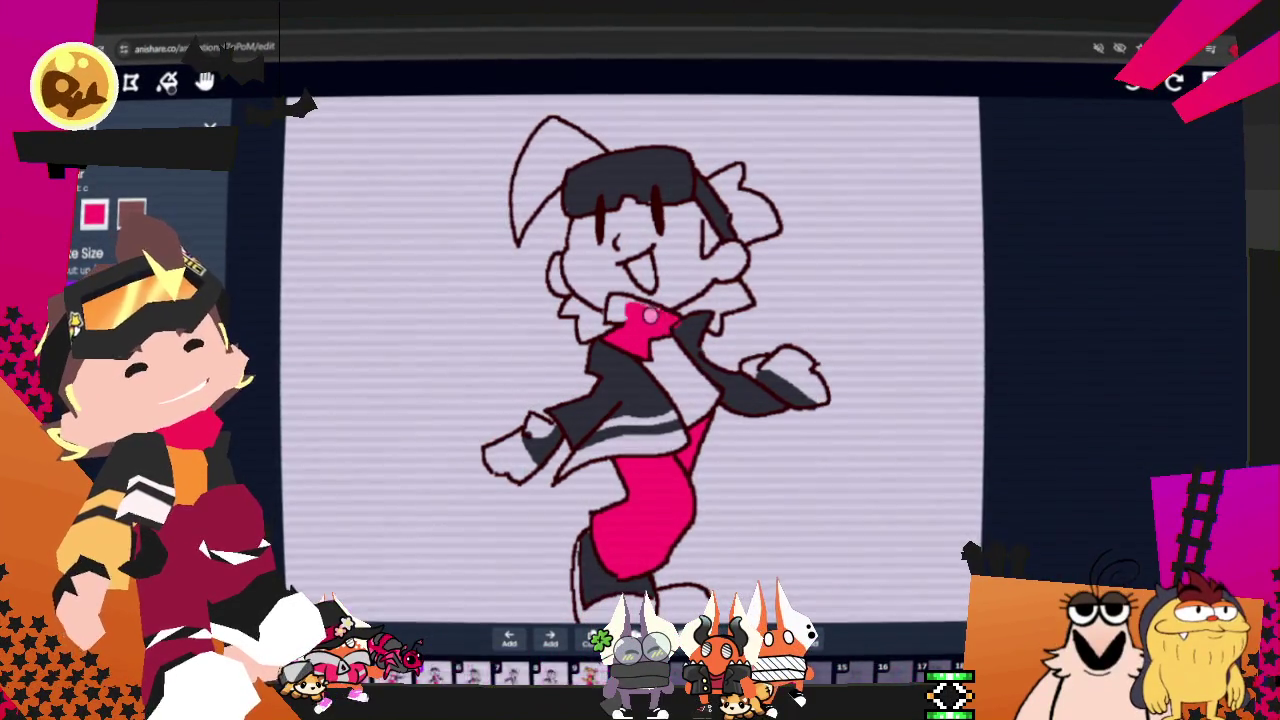
pyautogui.moveTo(667, 319); pyautogui.dragTo(613, 315)
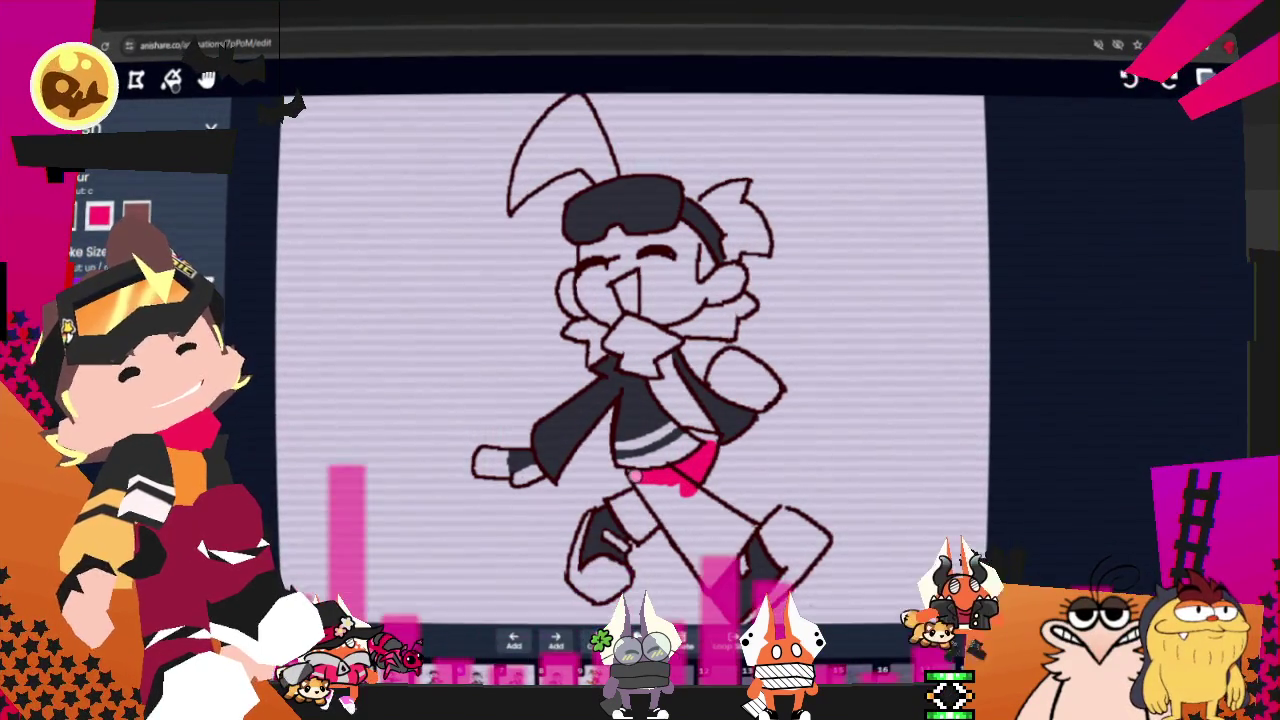
# Step: Extend the pink trousers toward the foot and fill the white gaps near the shoe pink
pyautogui.moveTo(692, 495)
pyautogui.mouseDown()
pyautogui.moveTo(718, 565)
pyautogui.moveTo(700, 505)
pyautogui.mouseUp()
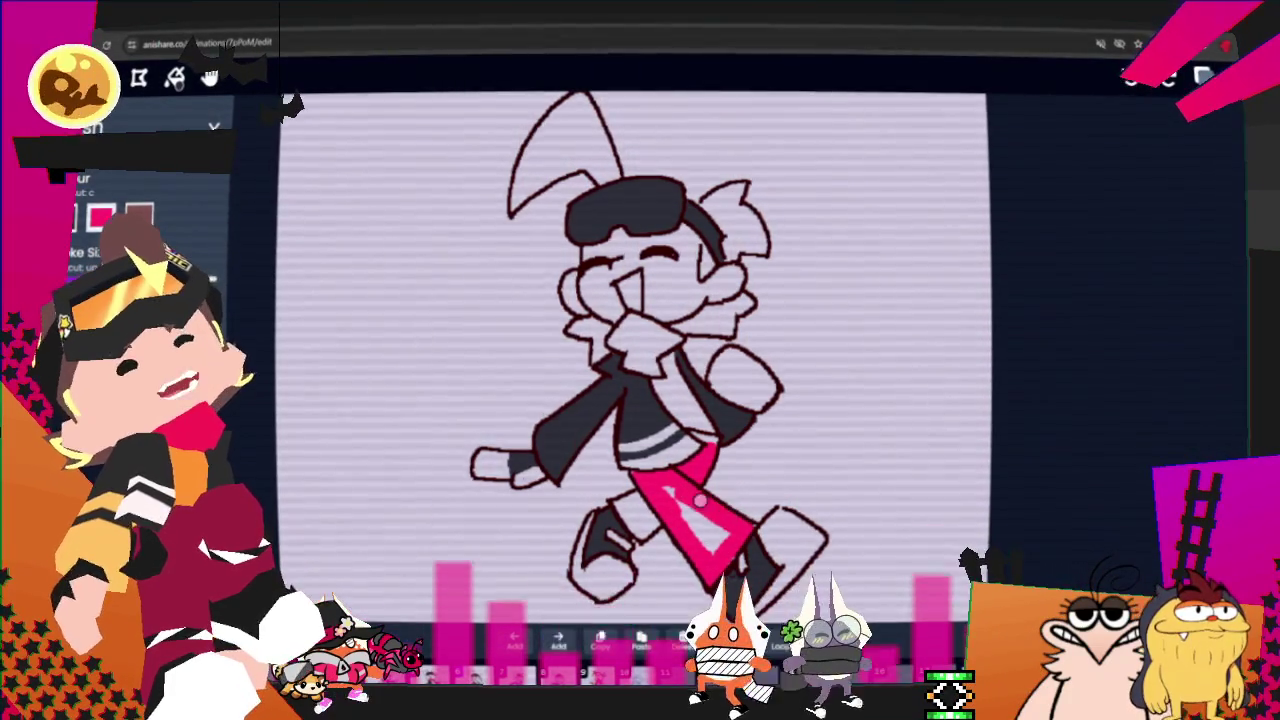
pyautogui.click(700, 500)
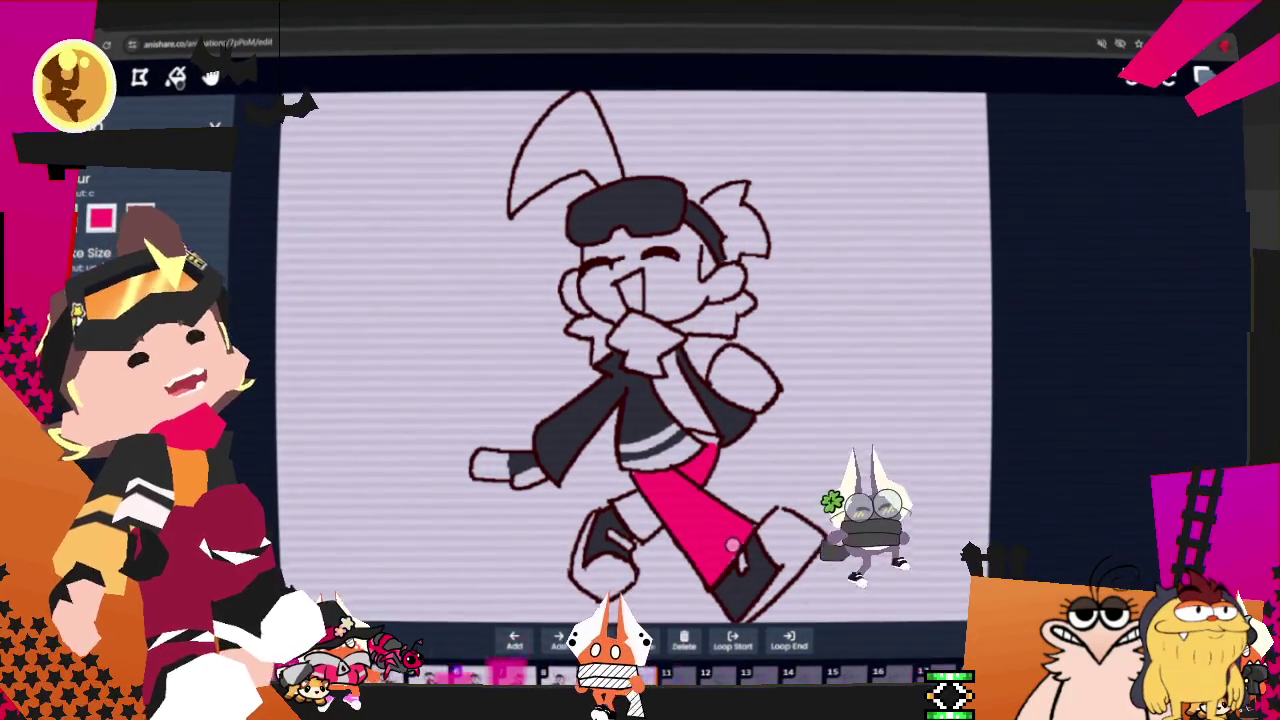
pyautogui.click(645, 527)
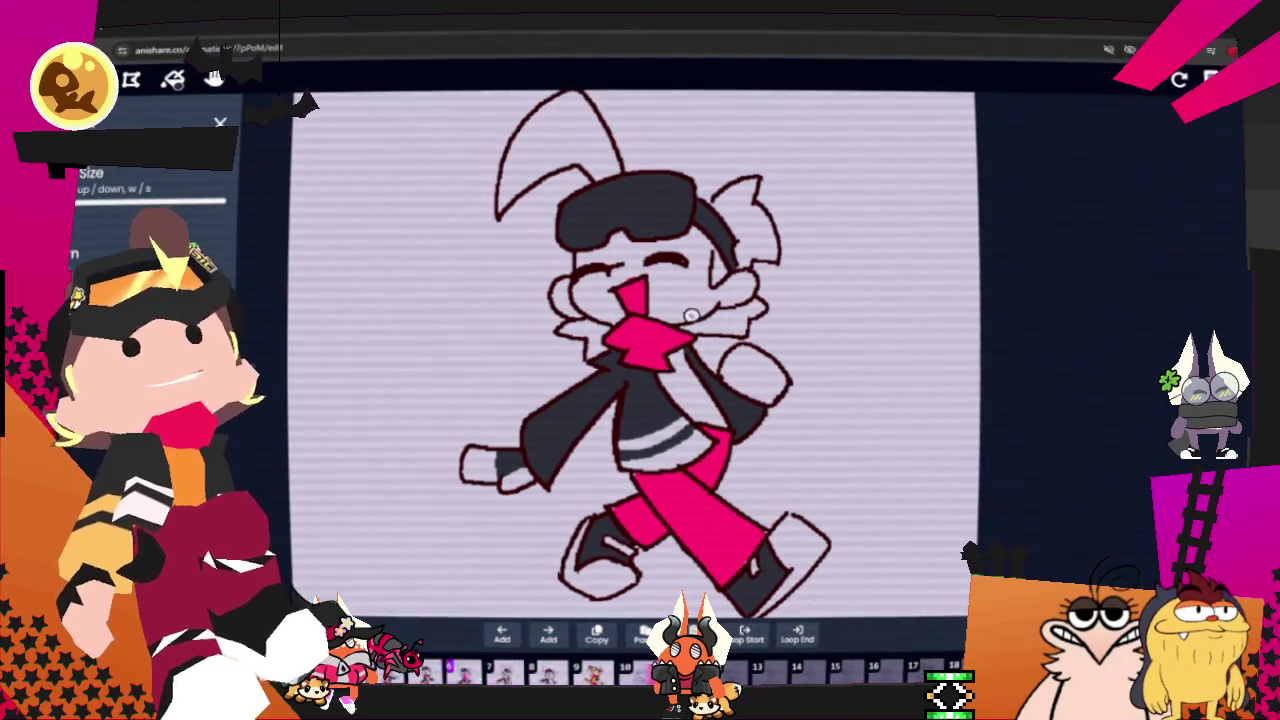
pyautogui.press('Right')
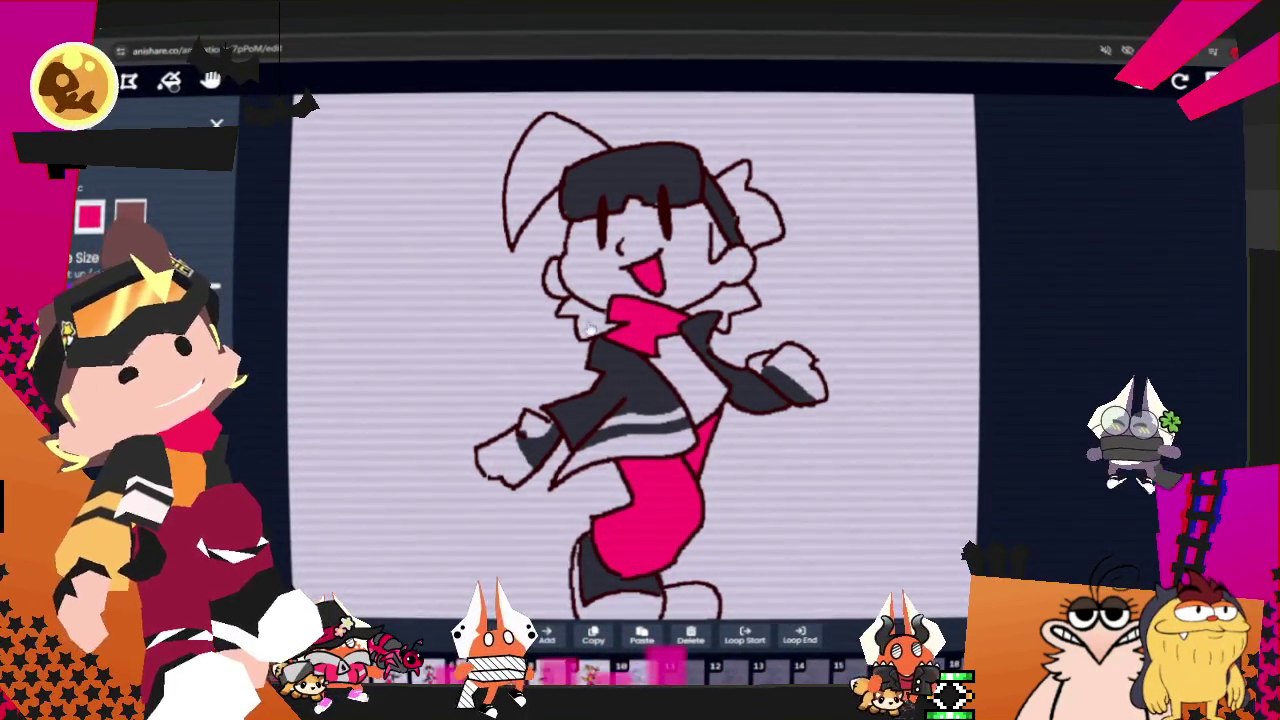
# Step: On the next uncoloured frame, paint a pink tongue, a pink scarf bow and a pink waist sash
pyautogui.press('Left')
pyautogui.press('Right')
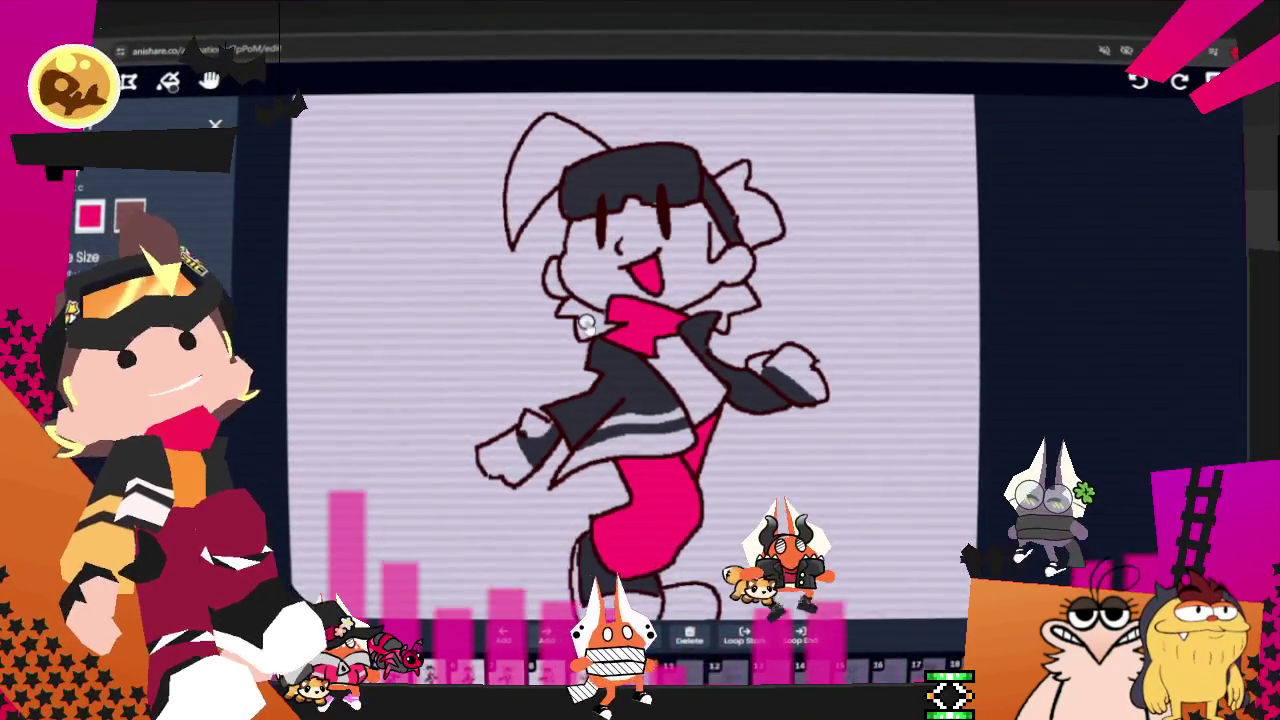
pyautogui.press('Right')
pyautogui.press('Right')
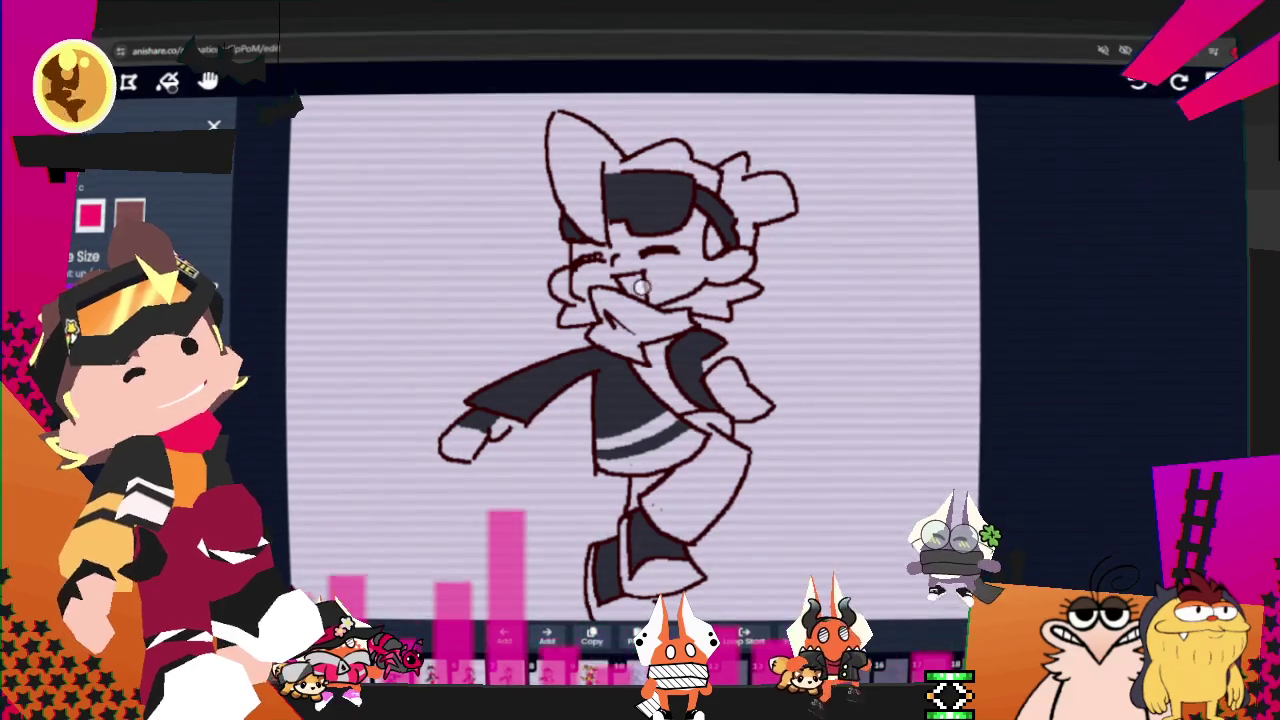
pyautogui.click(640, 287)
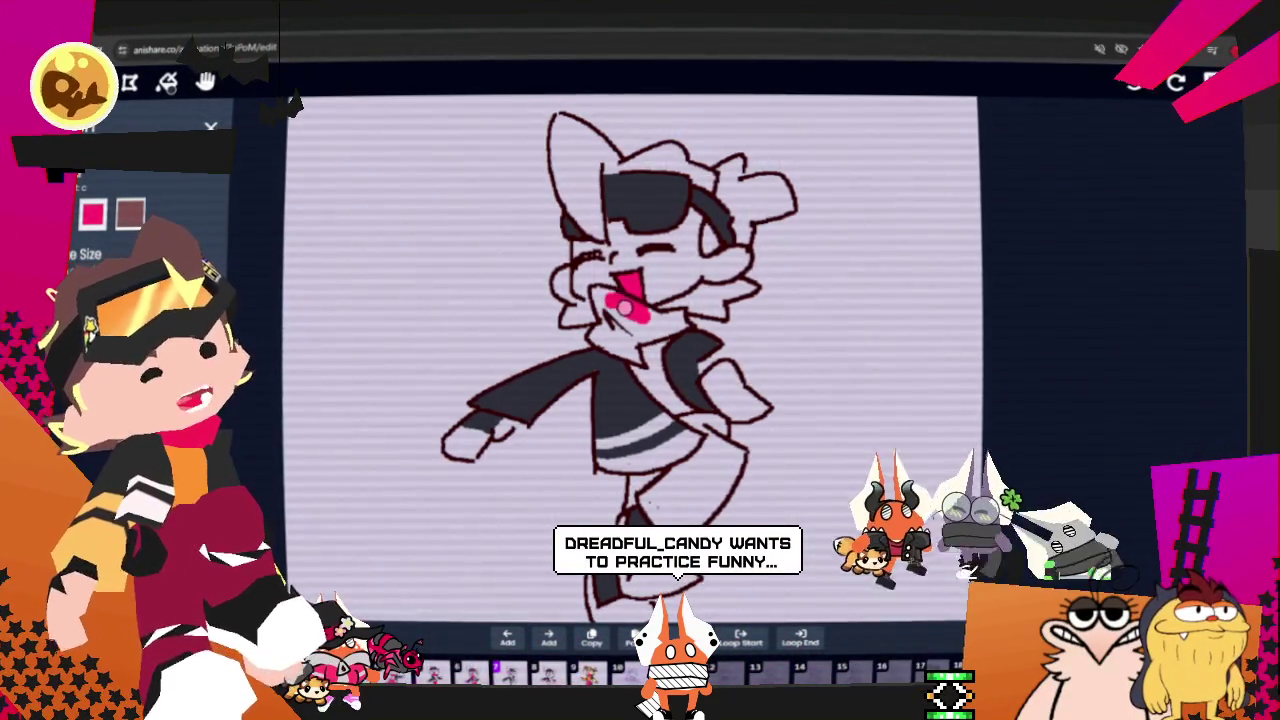
pyautogui.moveTo(600, 290); pyautogui.dragTo(615, 345)
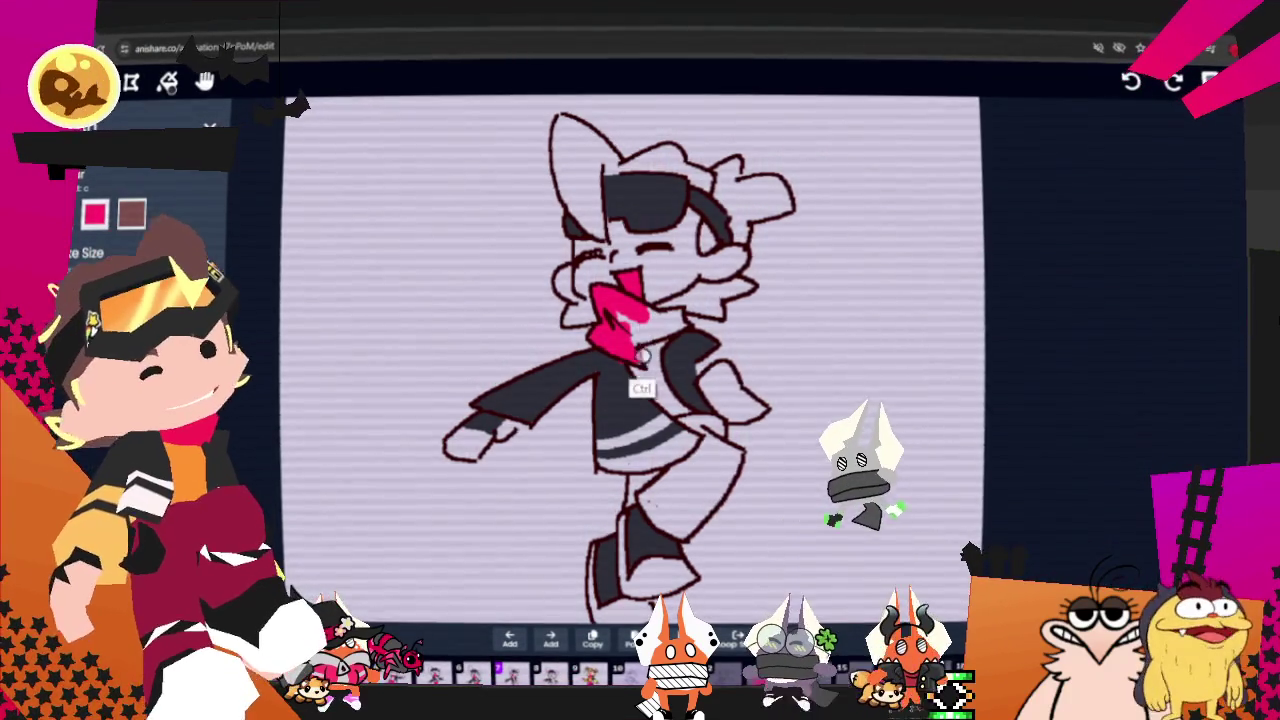
pyautogui.moveTo(628, 342); pyautogui.dragTo(641, 313)
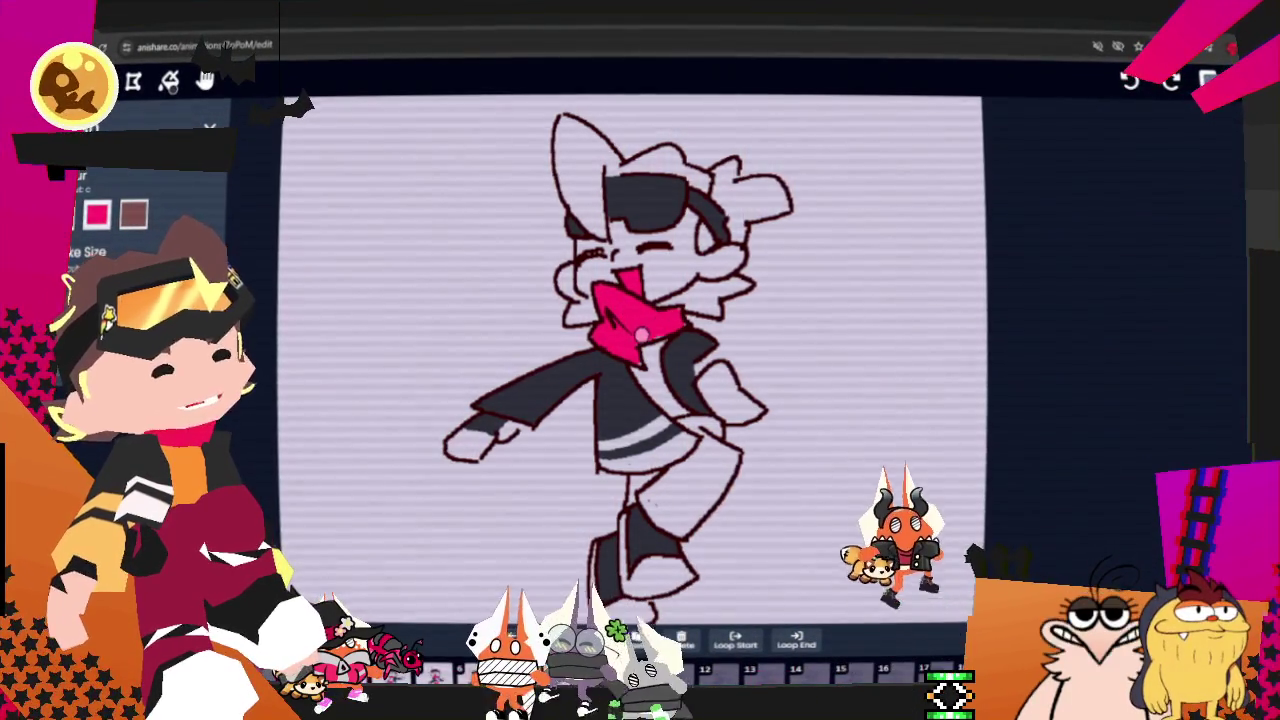
pyautogui.moveTo(682, 424); pyautogui.dragTo(710, 435)
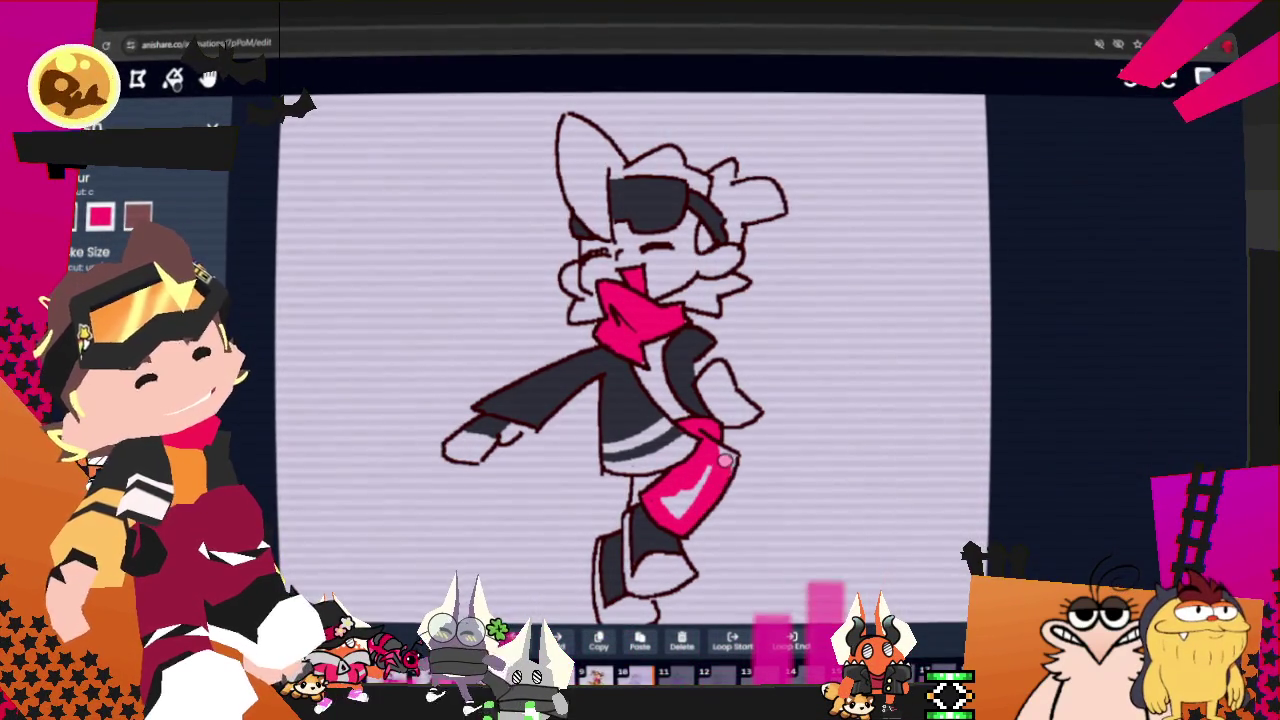
pyautogui.moveTo(695, 485); pyautogui.dragTo(713, 463)
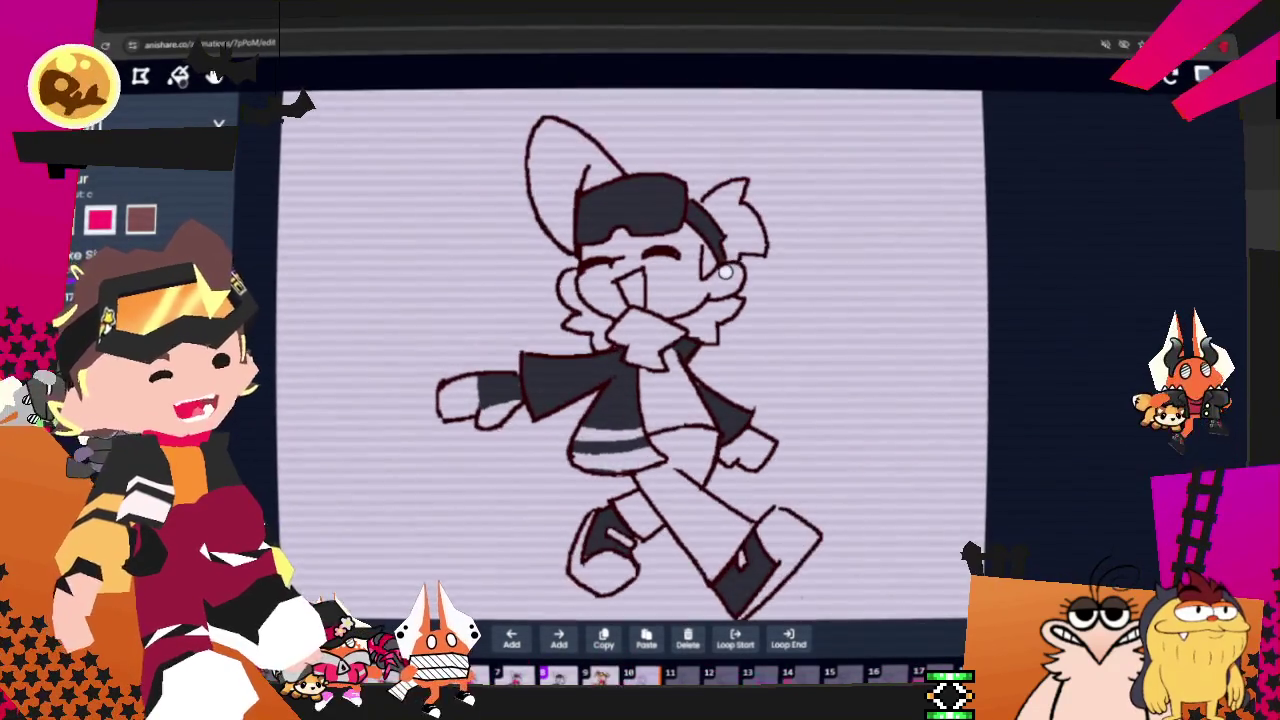
# Step: Paint a pink tongue and colour the trousers pink down to the shoe
pyautogui.moveTo(622, 325)
pyautogui.mouseDown()
pyautogui.moveTo(638, 314)
pyautogui.moveTo(630, 288)
pyautogui.moveTo(668, 340)
pyautogui.moveTo(640, 330)
pyautogui.mouseUp()
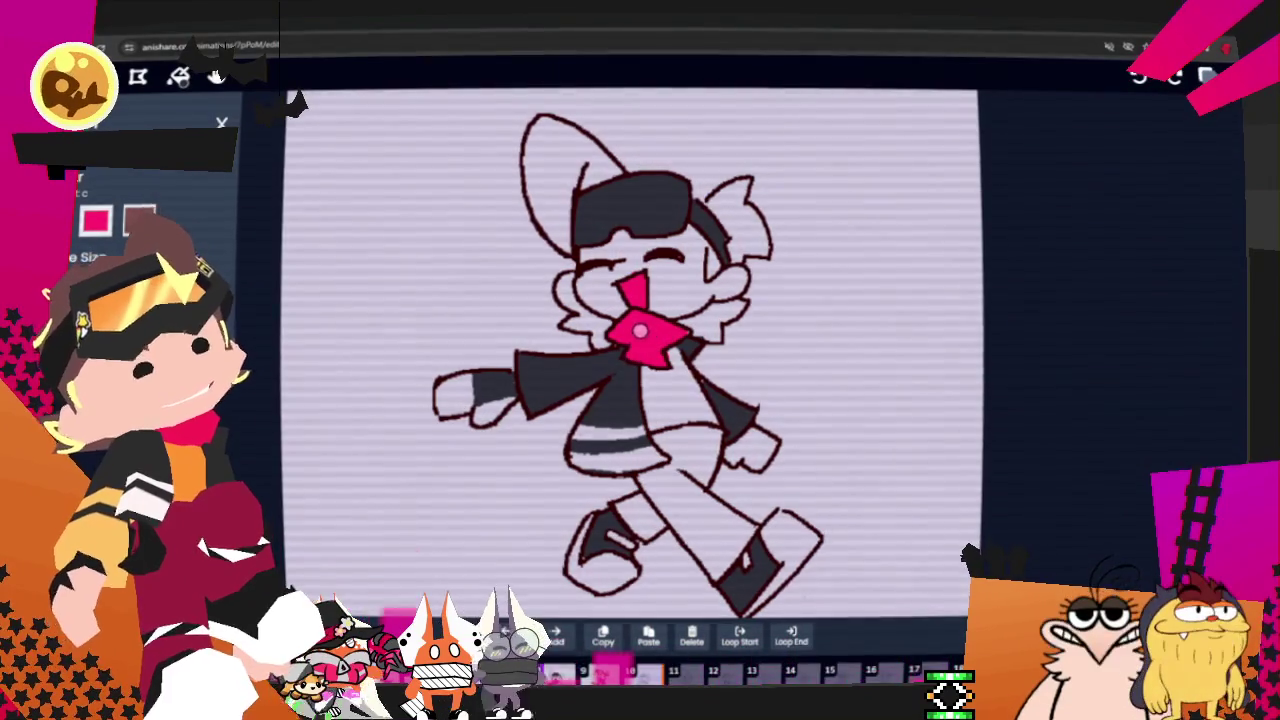
pyautogui.moveTo(712, 434)
pyautogui.mouseDown()
pyautogui.moveTo(698, 492)
pyautogui.moveTo(622, 511)
pyautogui.mouseUp()
pyautogui.moveTo(678, 480); pyautogui.dragTo(697, 468)
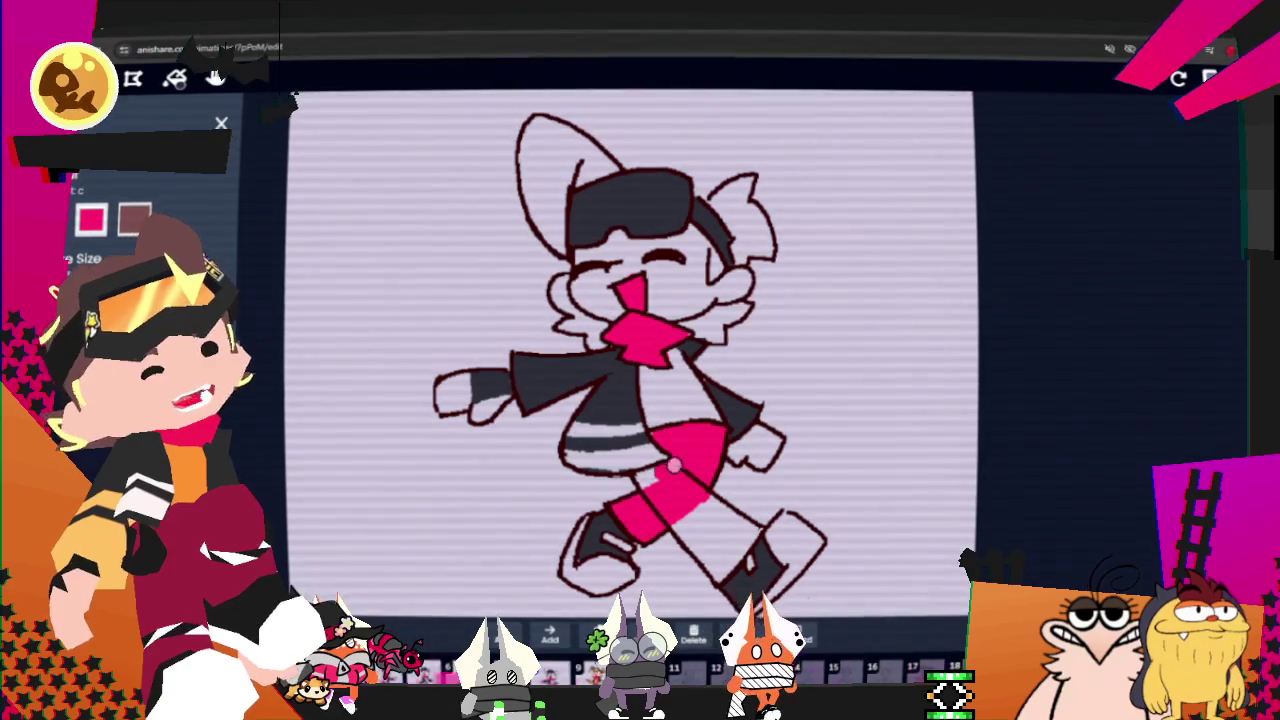
pyautogui.moveTo(688, 533)
pyautogui.mouseDown()
pyautogui.moveTo(752, 535)
pyautogui.moveTo(724, 516)
pyautogui.moveTo(722, 546)
pyautogui.mouseUp()
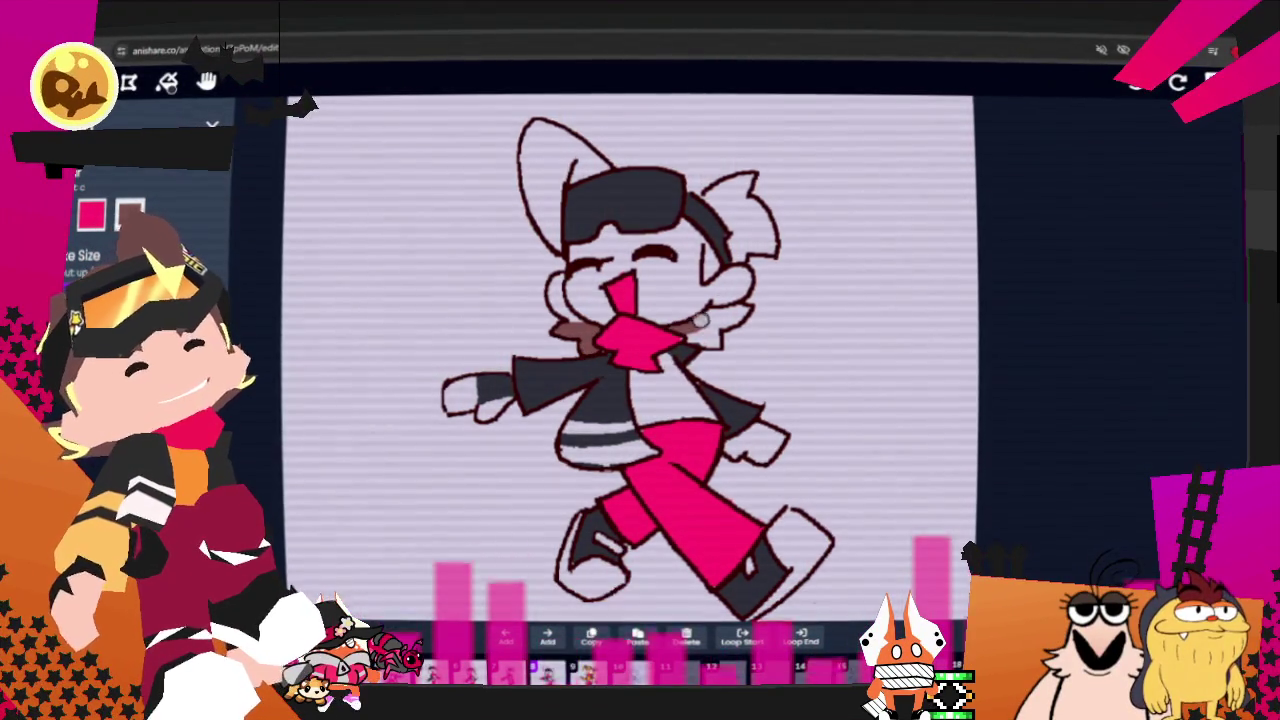
# Step: Paint the hair beside the chin, the right ear and the tall ear's top brown
pyautogui.moveTo(710, 314); pyautogui.dragTo(707, 340)
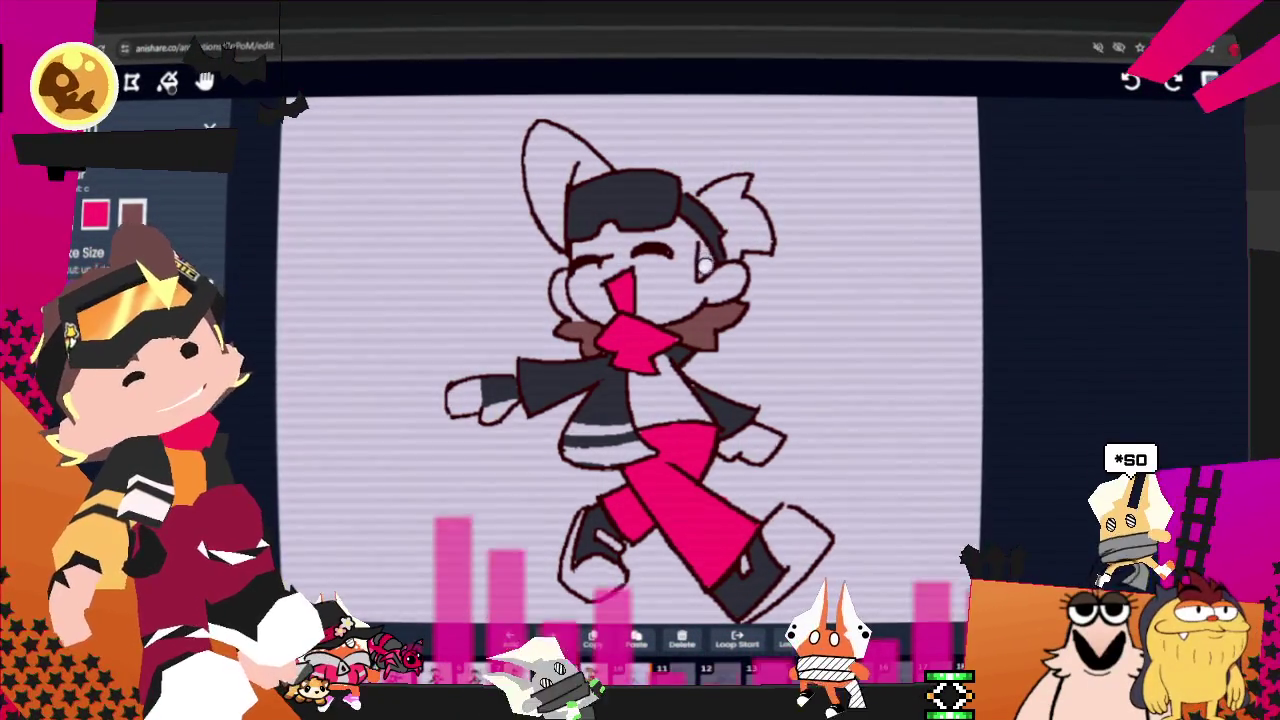
pyautogui.moveTo(750, 224); pyautogui.dragTo(727, 242)
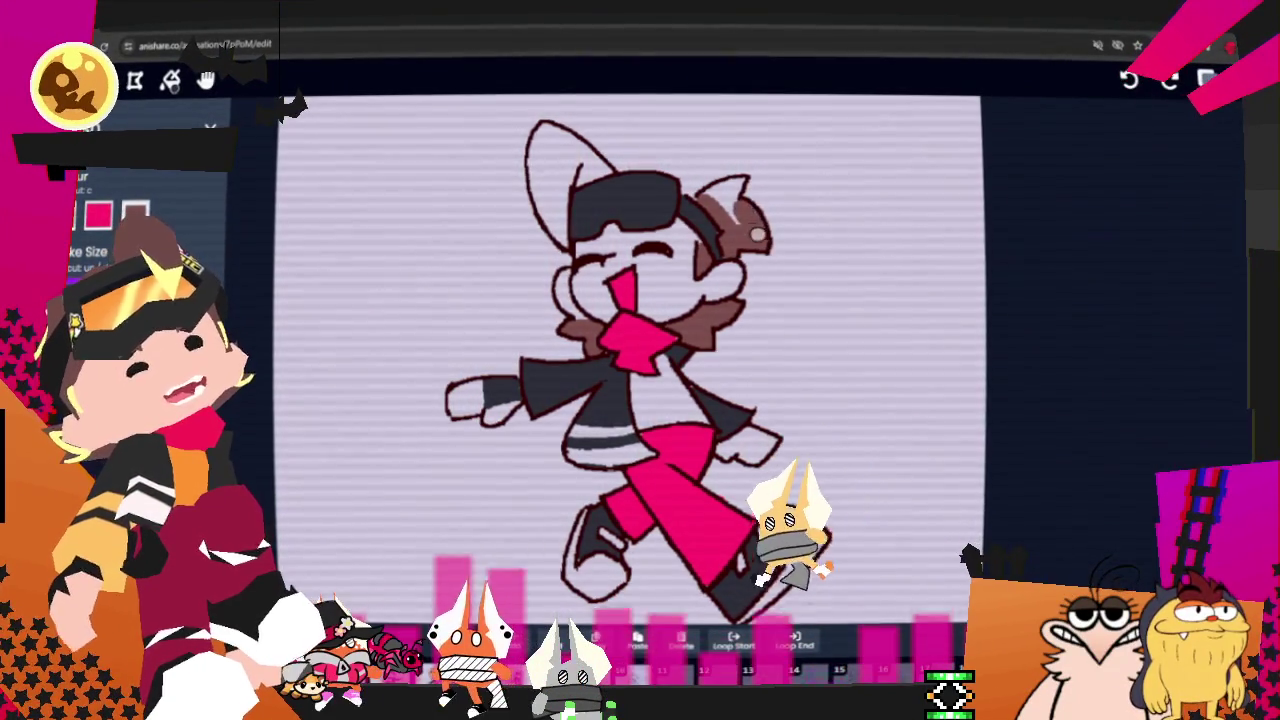
pyautogui.moveTo(733, 219); pyautogui.dragTo(707, 199)
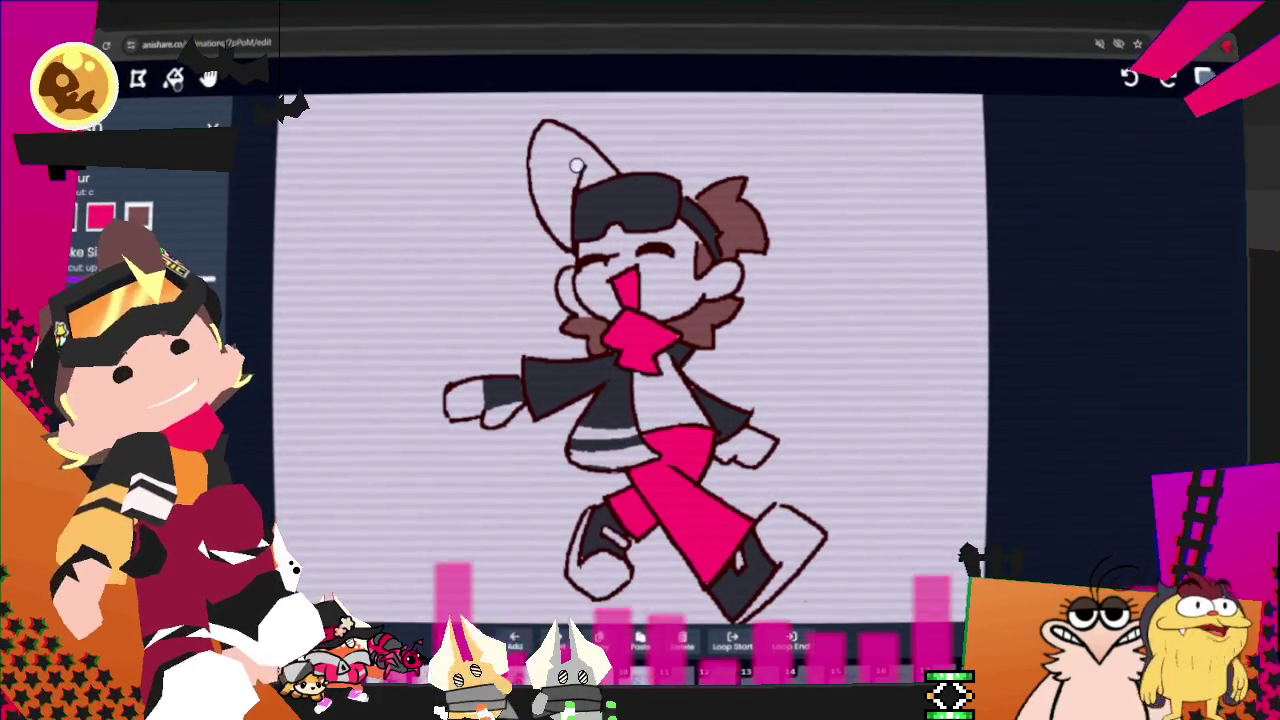
pyautogui.moveTo(545, 170)
pyautogui.mouseDown()
pyautogui.moveTo(548, 130)
pyautogui.moveTo(575, 128)
pyautogui.mouseUp()
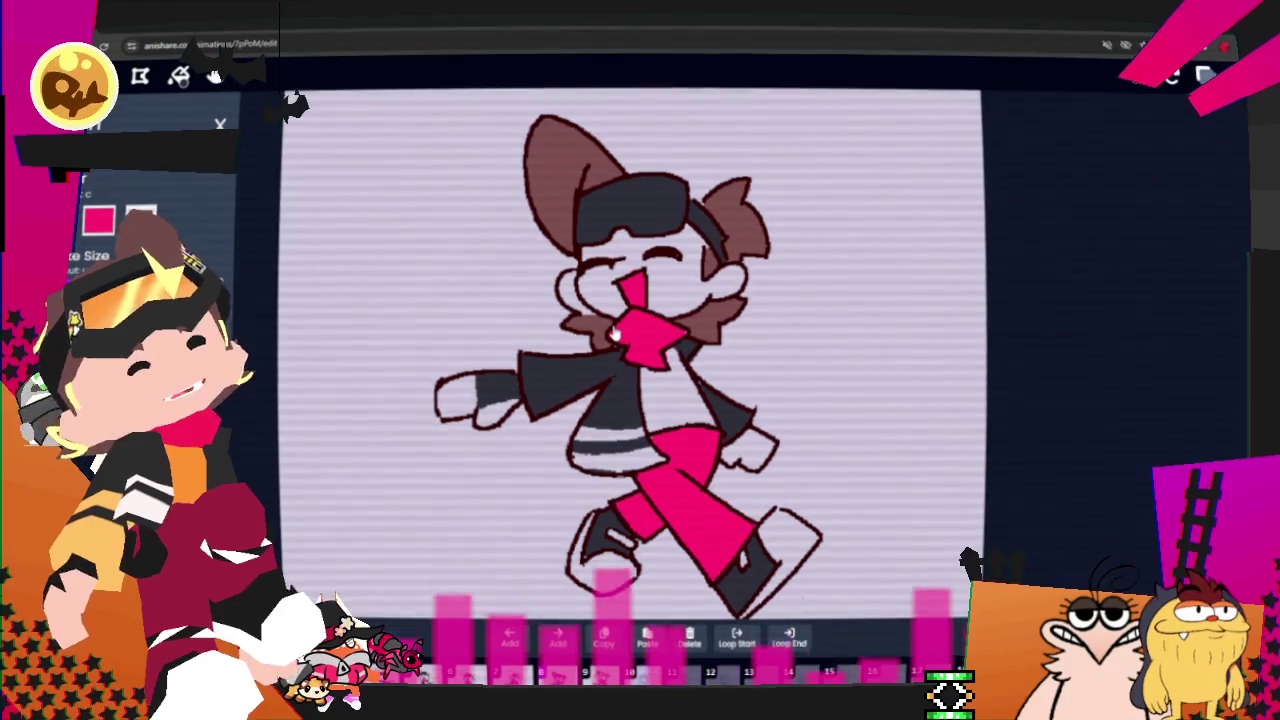
# Step: On the next frame, fill the tall ear brown up to its tip, then advance a frame
pyautogui.press('Right')
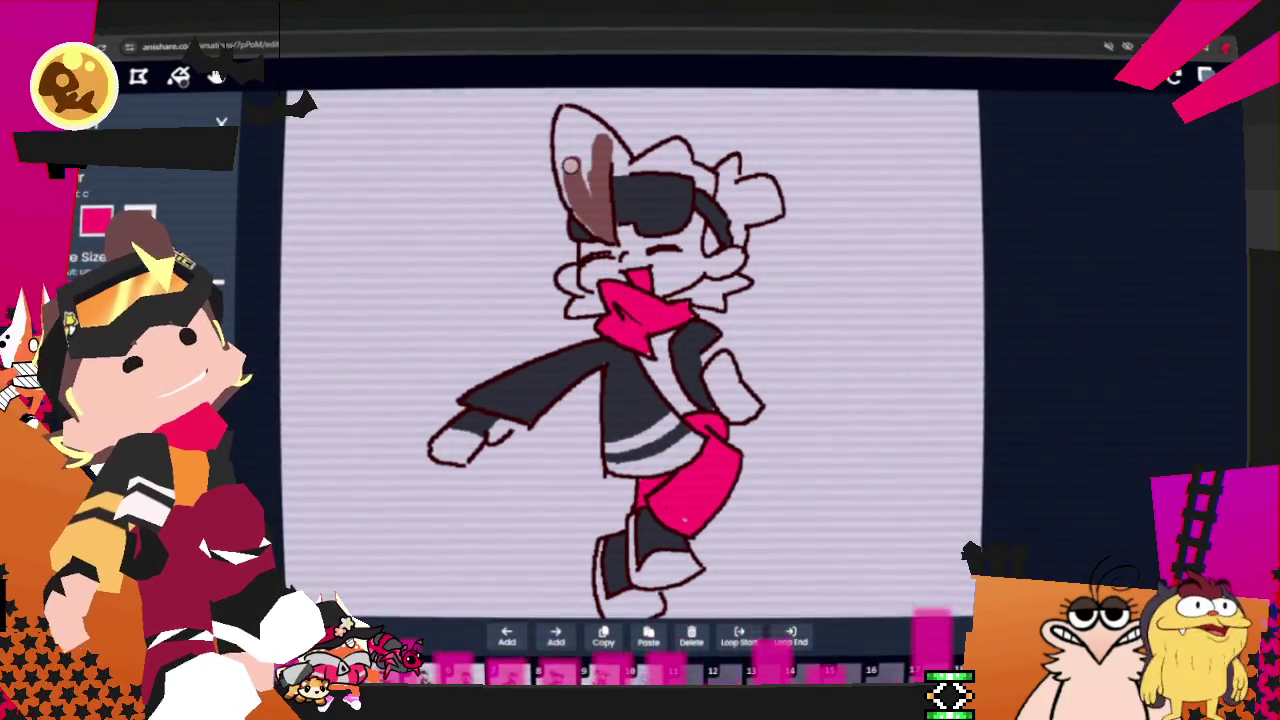
pyautogui.moveTo(582, 217); pyautogui.dragTo(561, 151)
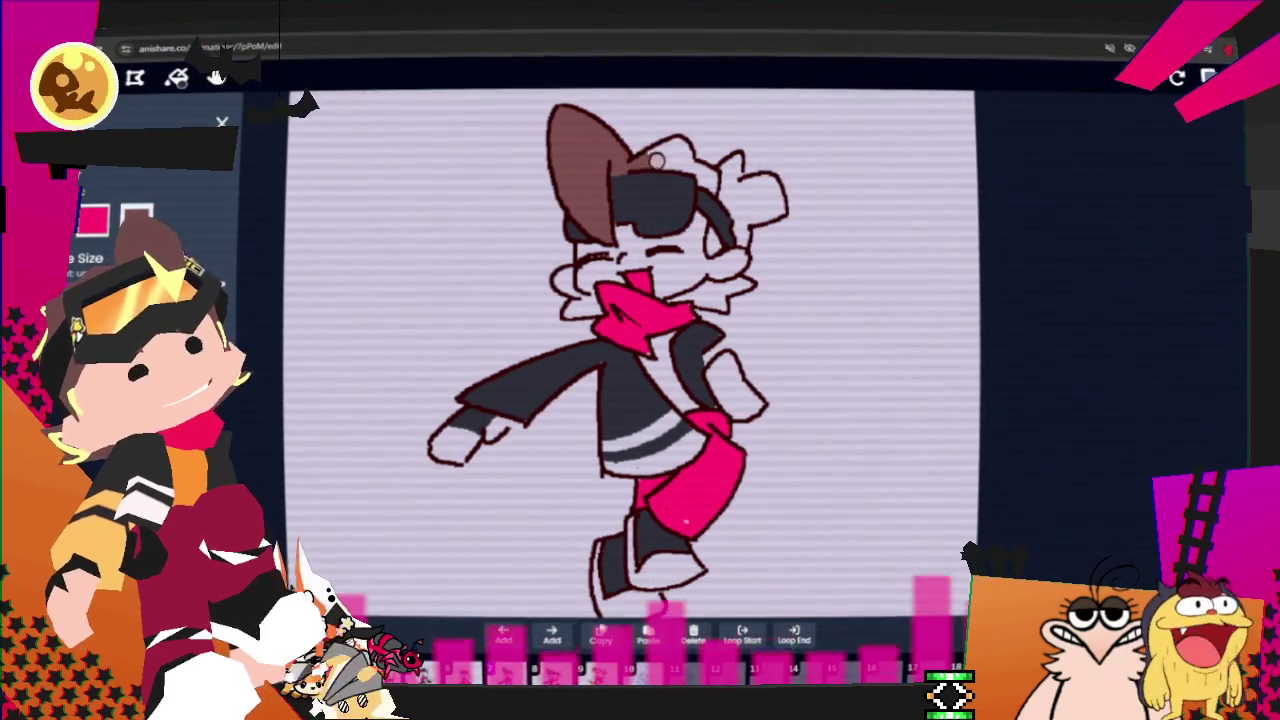
pyautogui.moveTo(697, 172)
pyautogui.mouseDown()
pyautogui.moveTo(678, 154)
pyautogui.moveTo(706, 175)
pyautogui.moveTo(737, 159)
pyautogui.moveTo(777, 186)
pyautogui.moveTo(706, 250)
pyautogui.mouseUp()
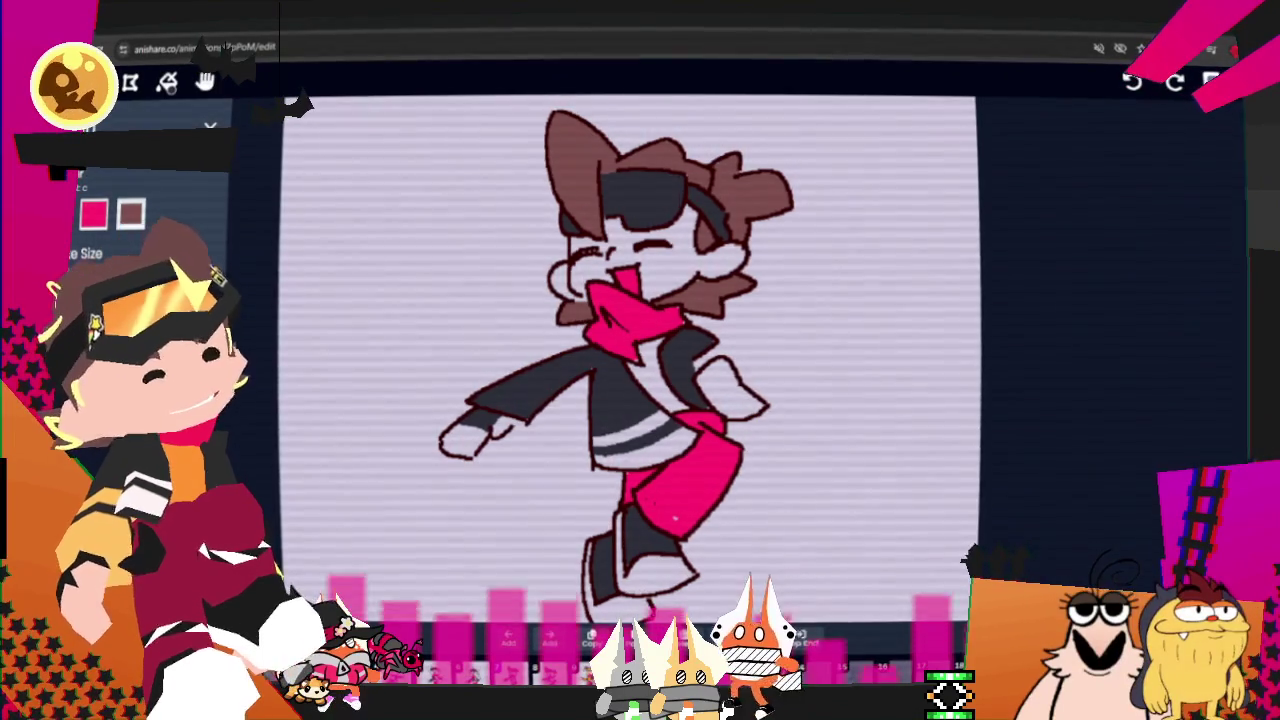
pyautogui.press('Right')
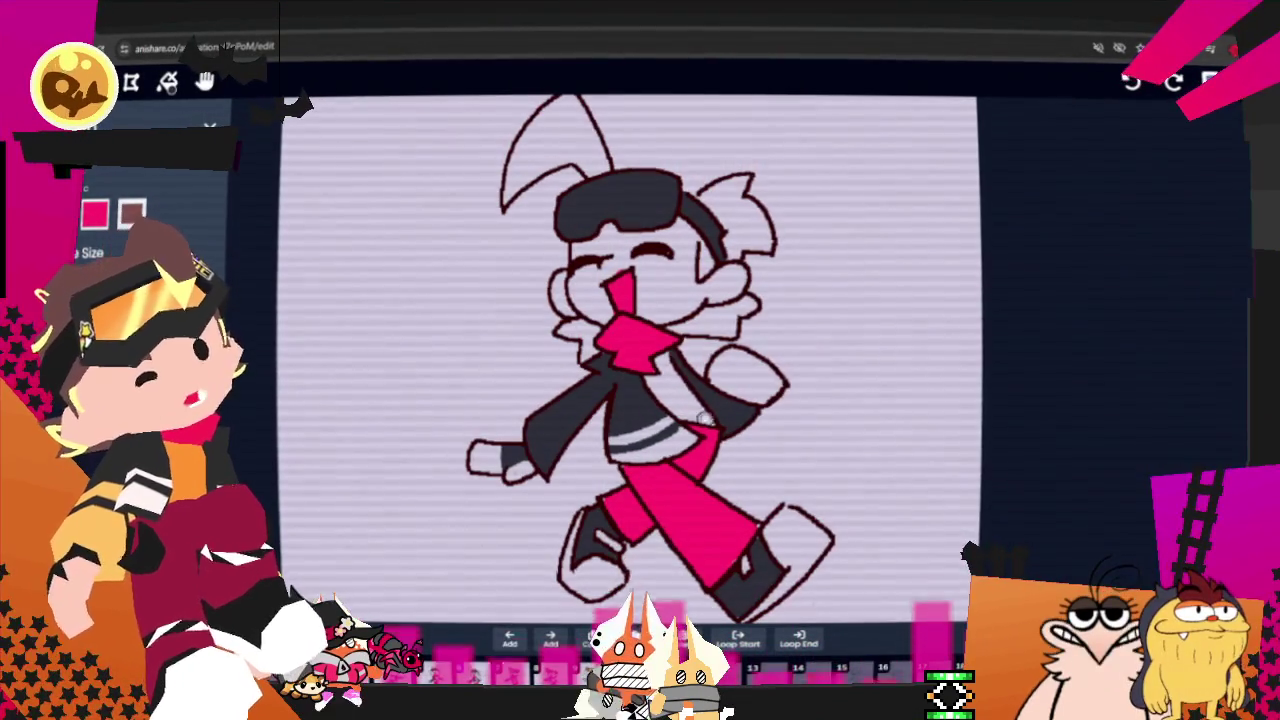
# Step: Brush the hair beside the face and both sides of the tall ear brown, then play the walk cycle
pyautogui.moveTo(686, 330)
pyautogui.mouseDown()
pyautogui.moveTo(731, 313)
pyautogui.moveTo(708, 311)
pyautogui.mouseUp()
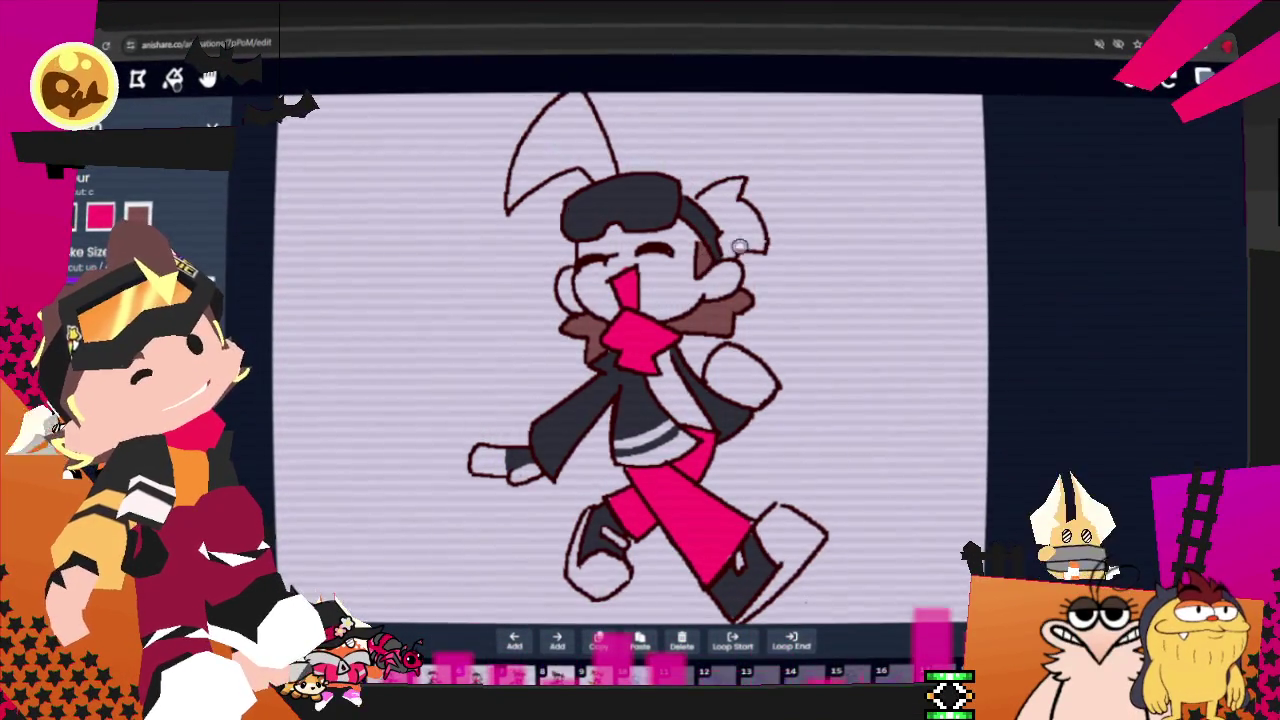
pyautogui.moveTo(728, 240)
pyautogui.mouseDown()
pyautogui.moveTo(735, 183)
pyautogui.moveTo(761, 246)
pyautogui.moveTo(704, 207)
pyautogui.mouseUp()
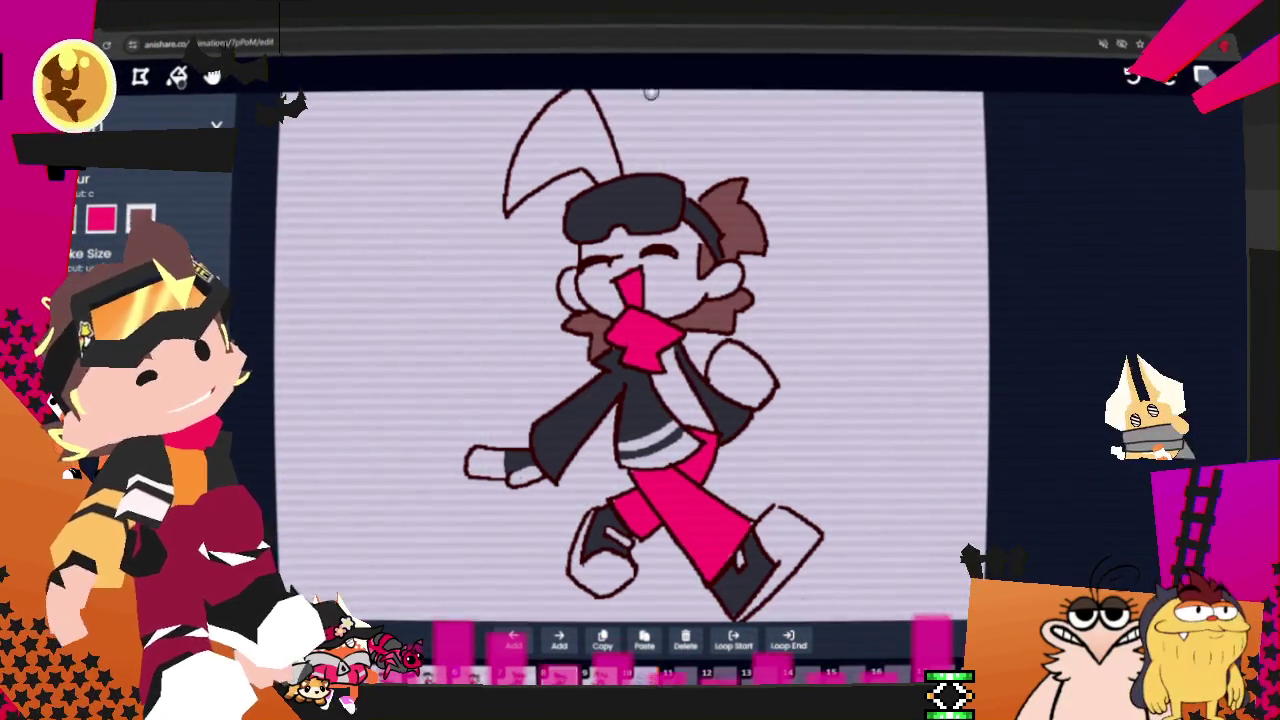
pyautogui.scroll(1, 613, 334)
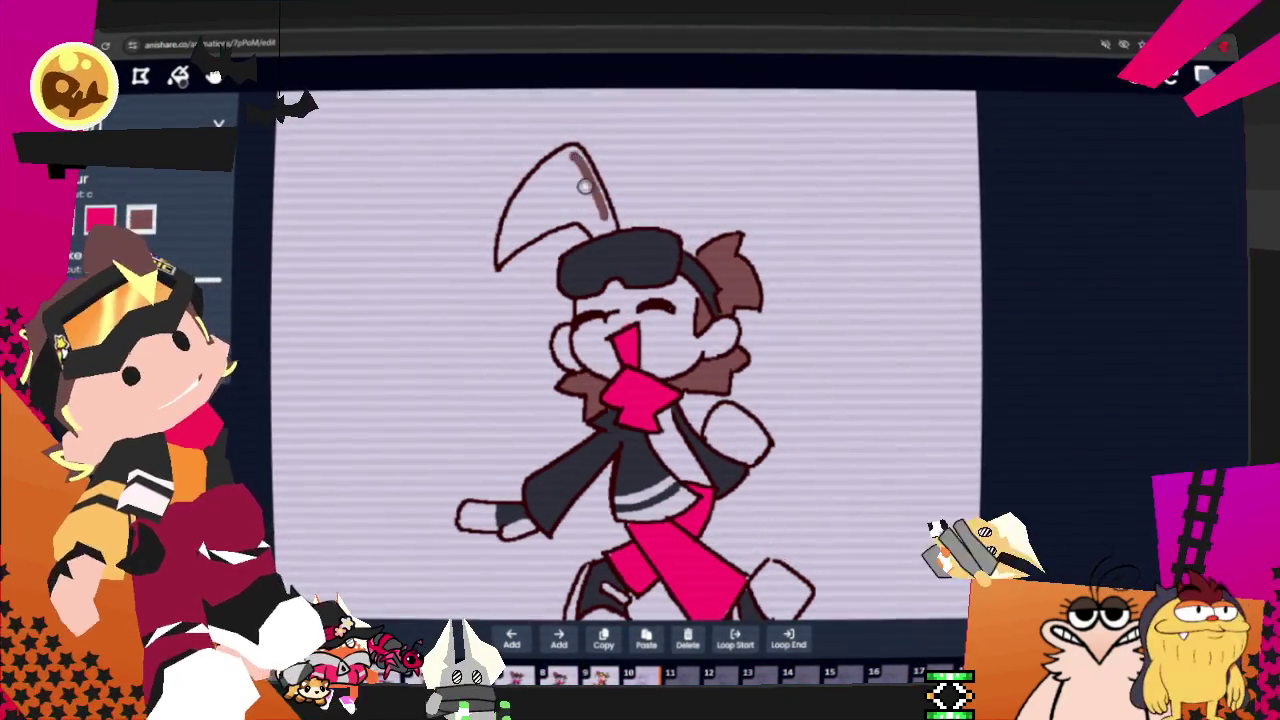
pyautogui.moveTo(573, 152); pyautogui.dragTo(608, 222)
pyautogui.moveTo(538, 200)
pyautogui.mouseDown()
pyautogui.moveTo(570, 165)
pyautogui.moveTo(592, 213)
pyautogui.mouseUp()
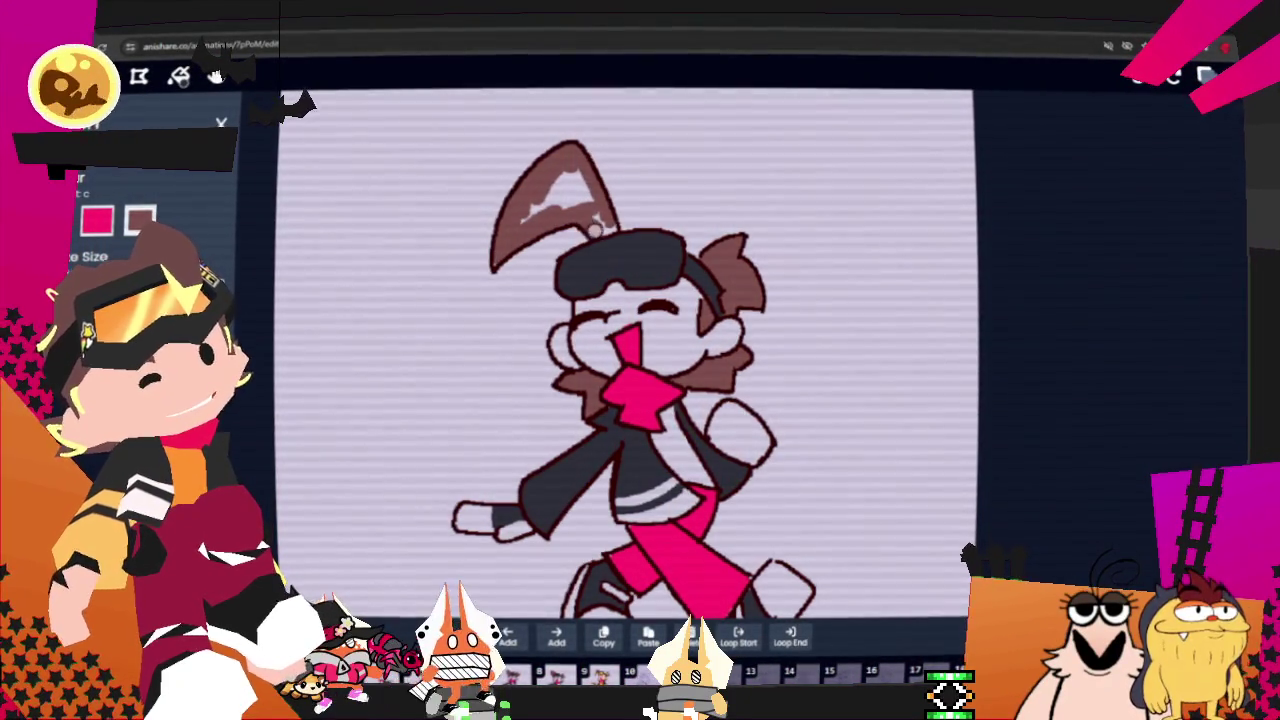
pyautogui.moveTo(594, 228); pyautogui.dragTo(578, 201)
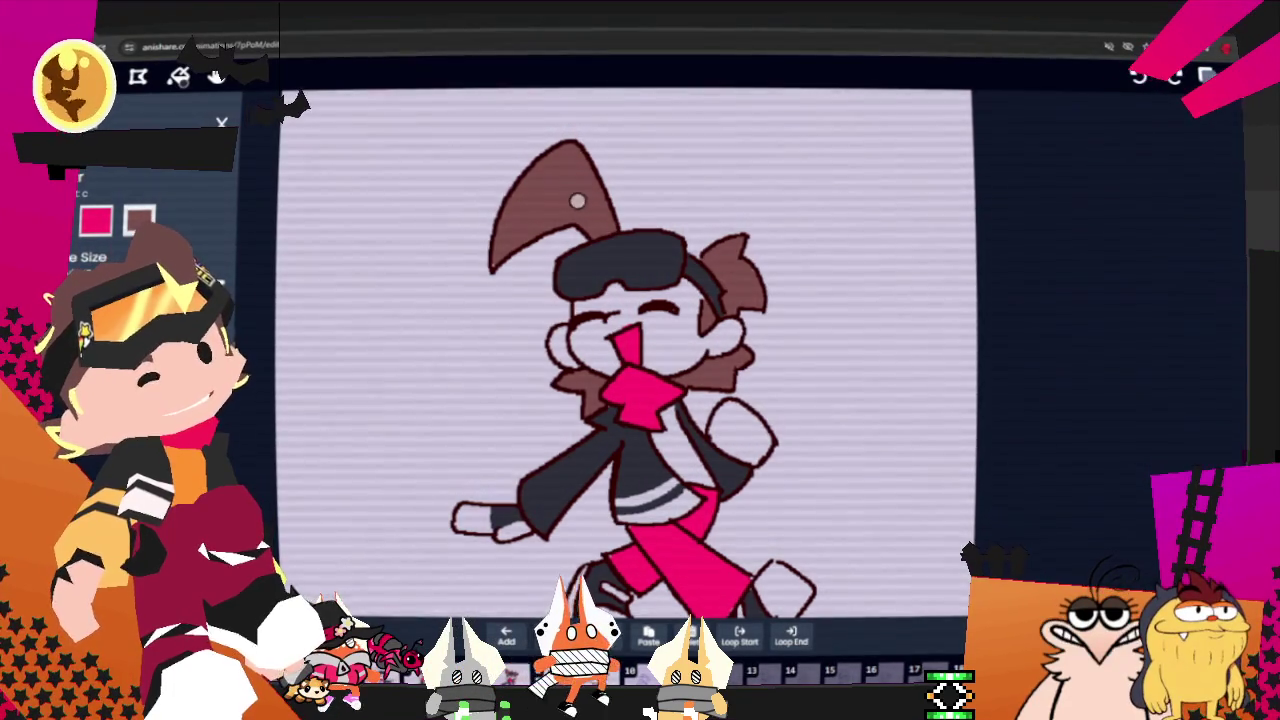
pyautogui.hotkey('shift', '/')
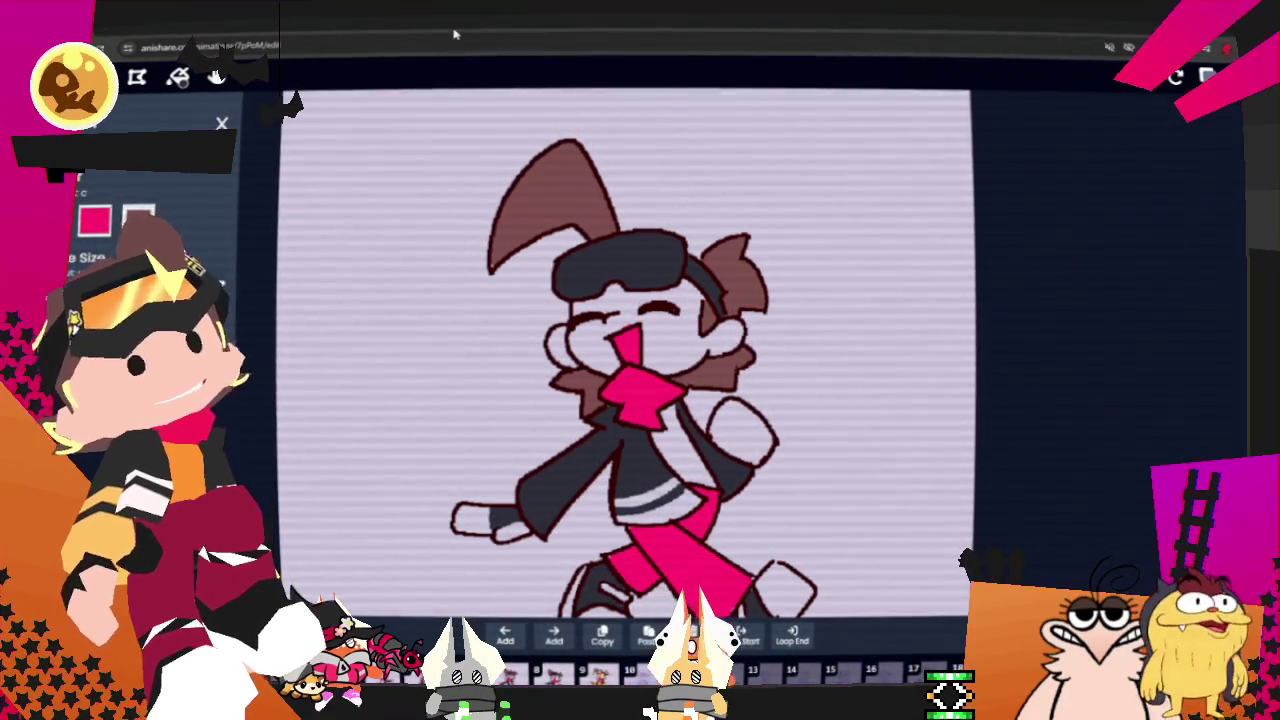
pyautogui.press('space')
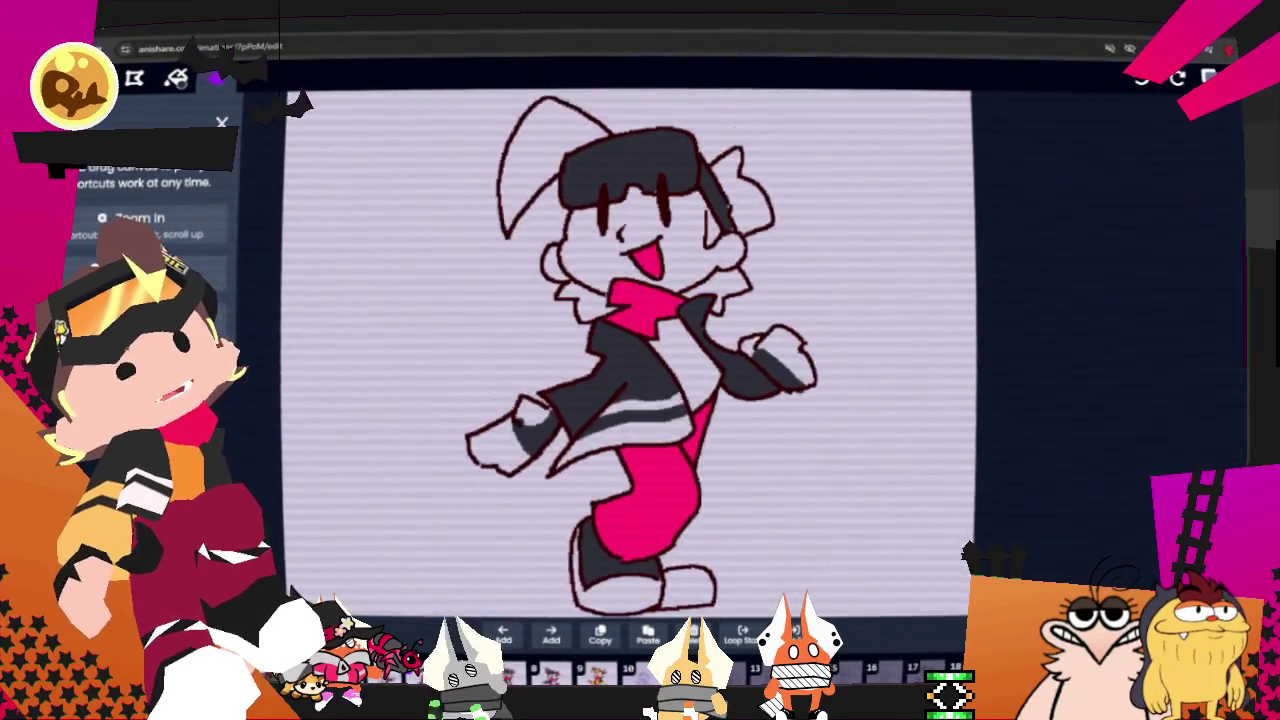
# Step: Paint brown over the light streaks on the tall ear and the hair beside the right ear
pyautogui.hotkey('shift', '/')
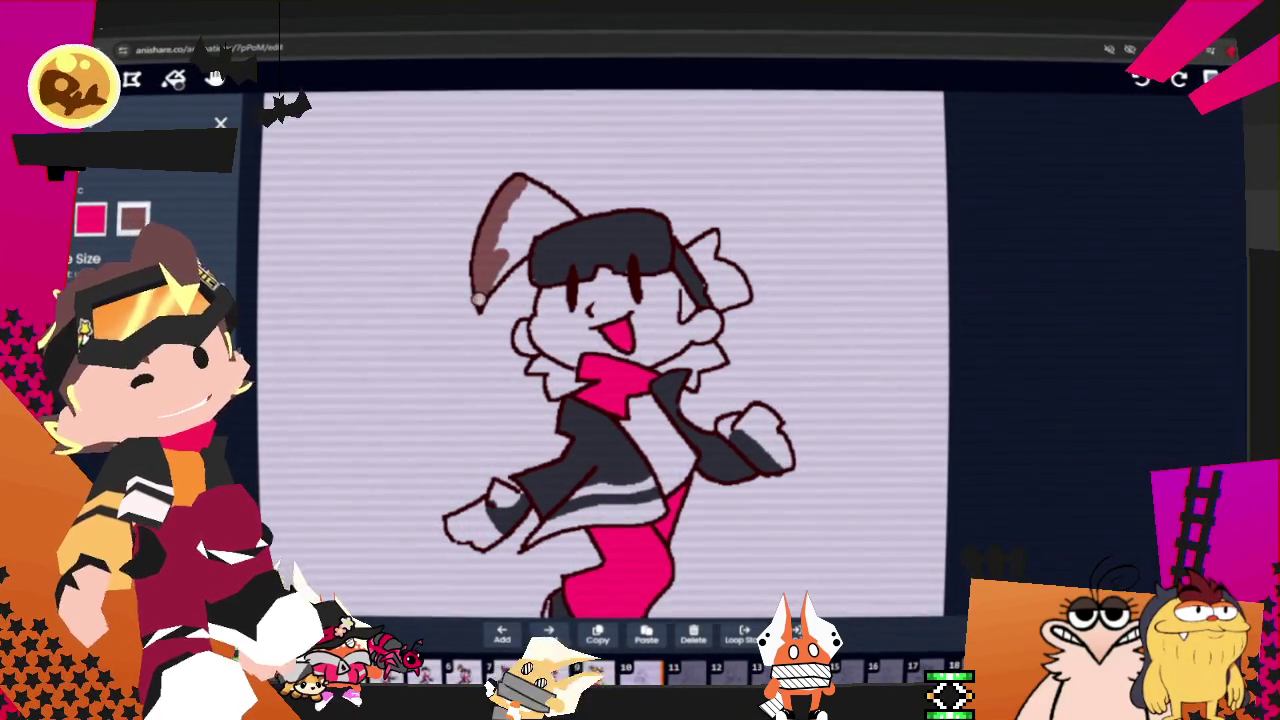
pyautogui.moveTo(565, 212); pyautogui.dragTo(499, 237)
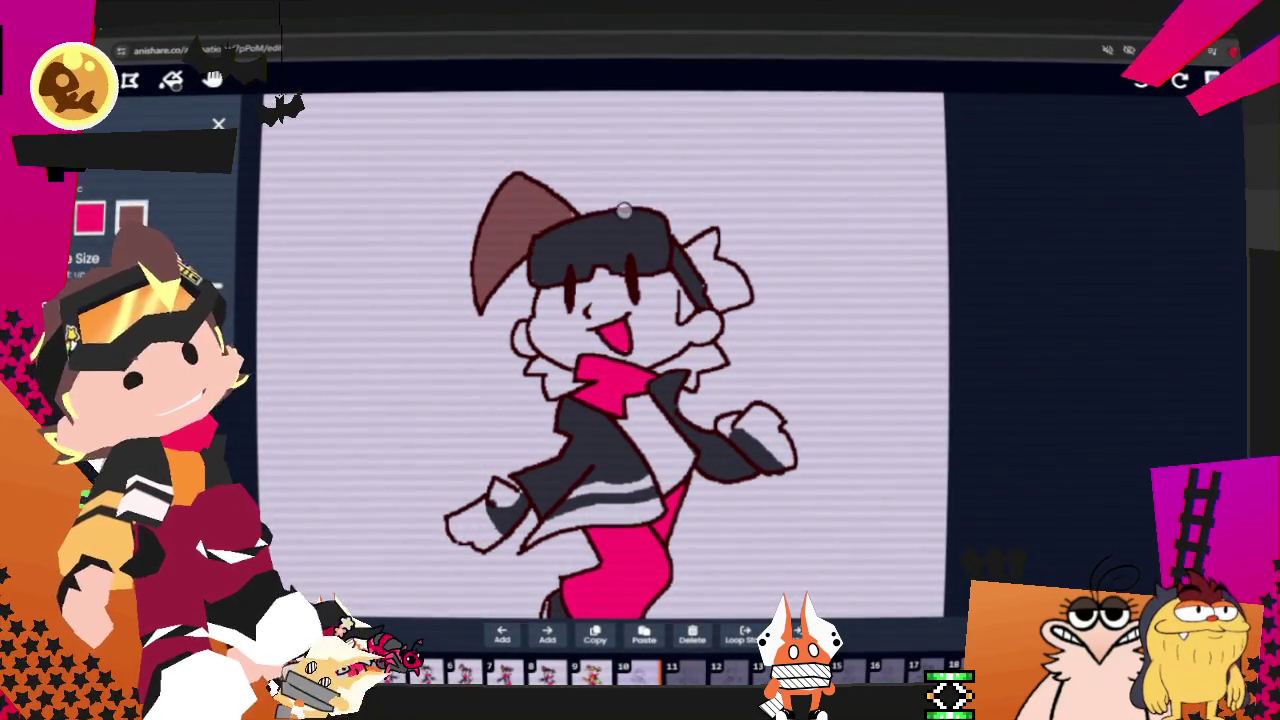
pyautogui.moveTo(697, 250)
pyautogui.mouseDown()
pyautogui.moveTo(745, 297)
pyautogui.moveTo(707, 266)
pyautogui.mouseUp()
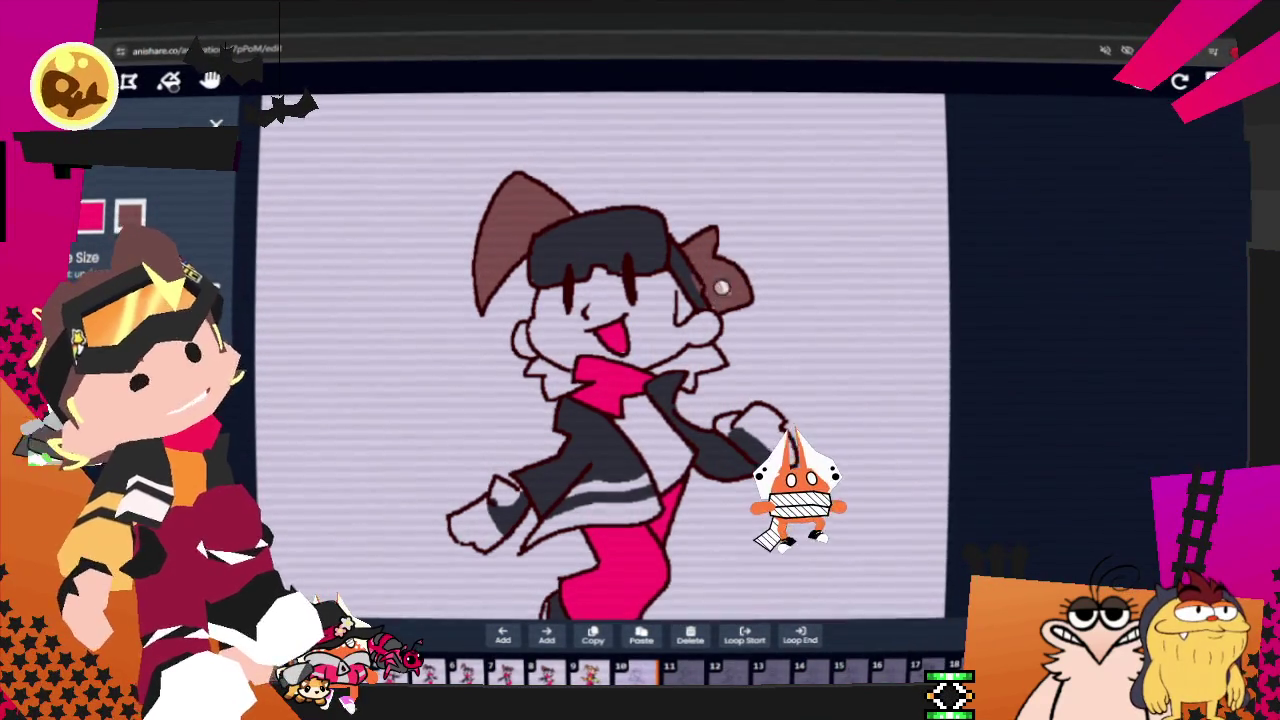